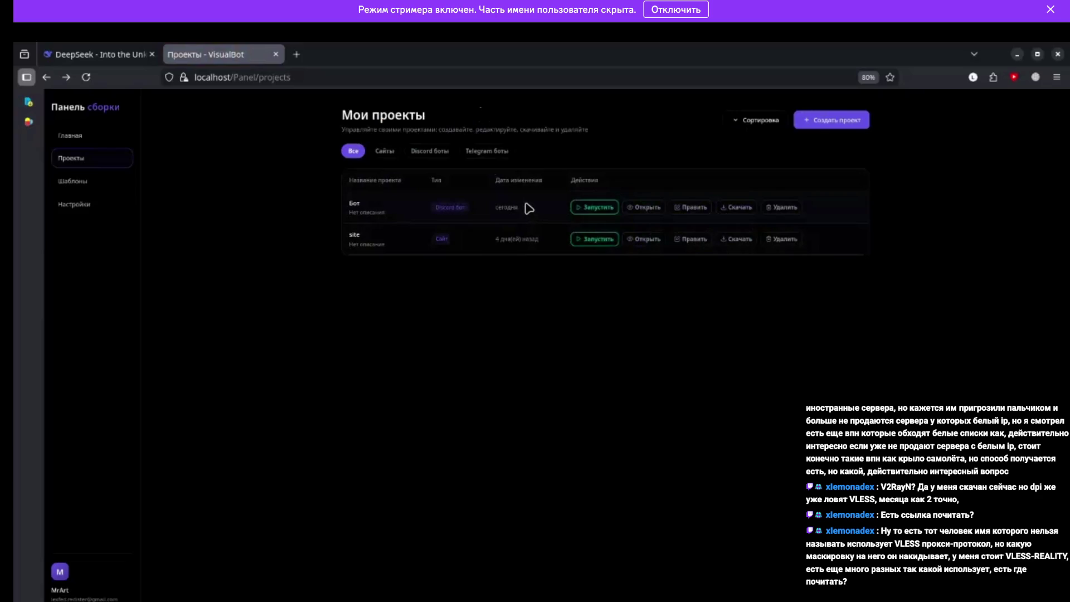
- Delete the Бот and site projects from VisualBot, confirming each deletion with OK
left_click(792, 208)
left_click(651, 390)
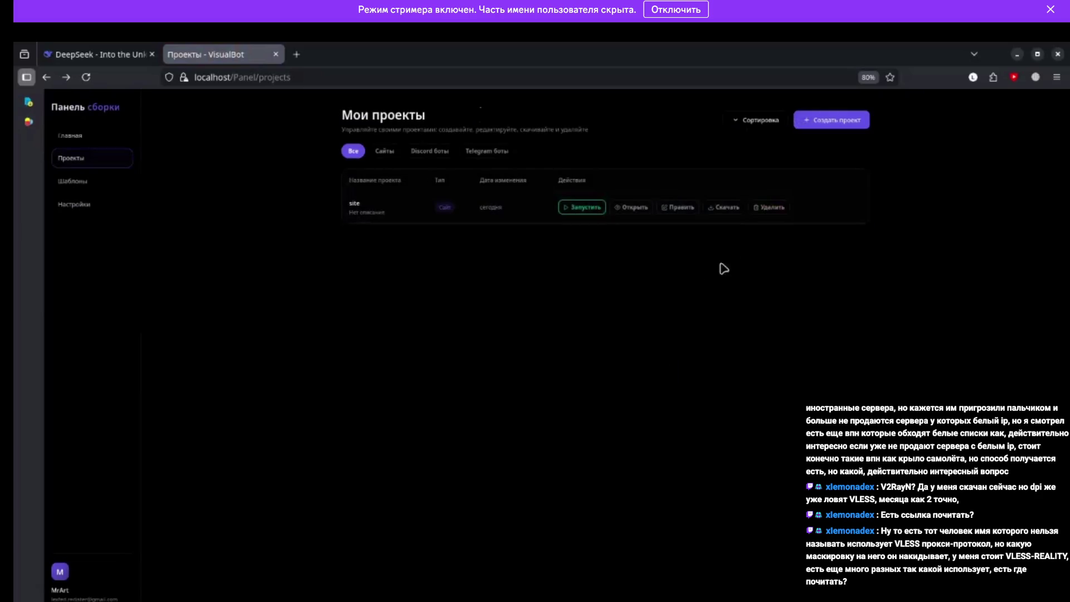
left_click(773, 210)
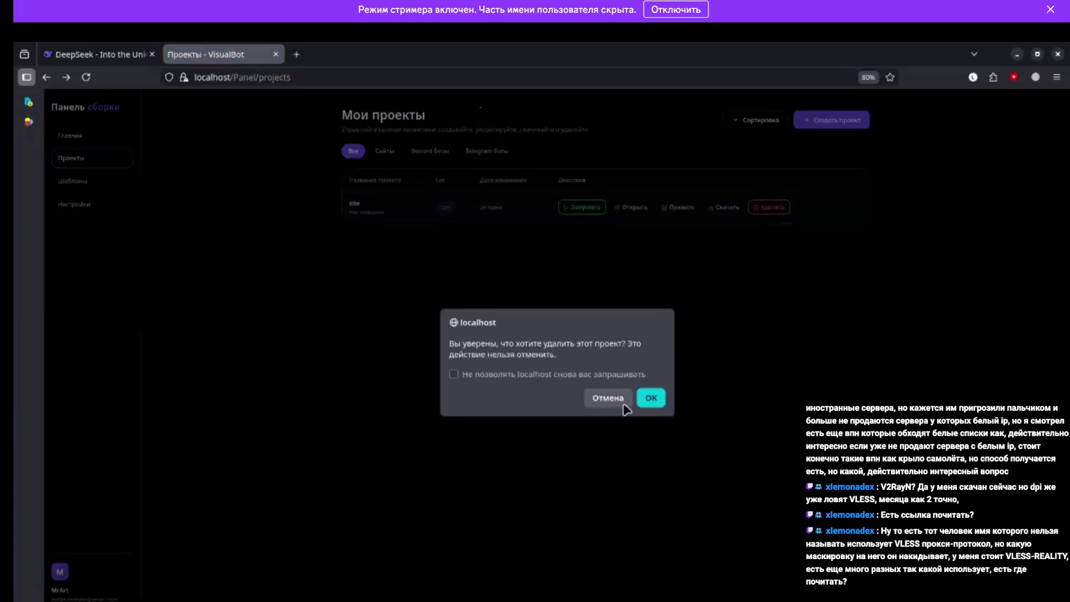
left_click(650, 397)
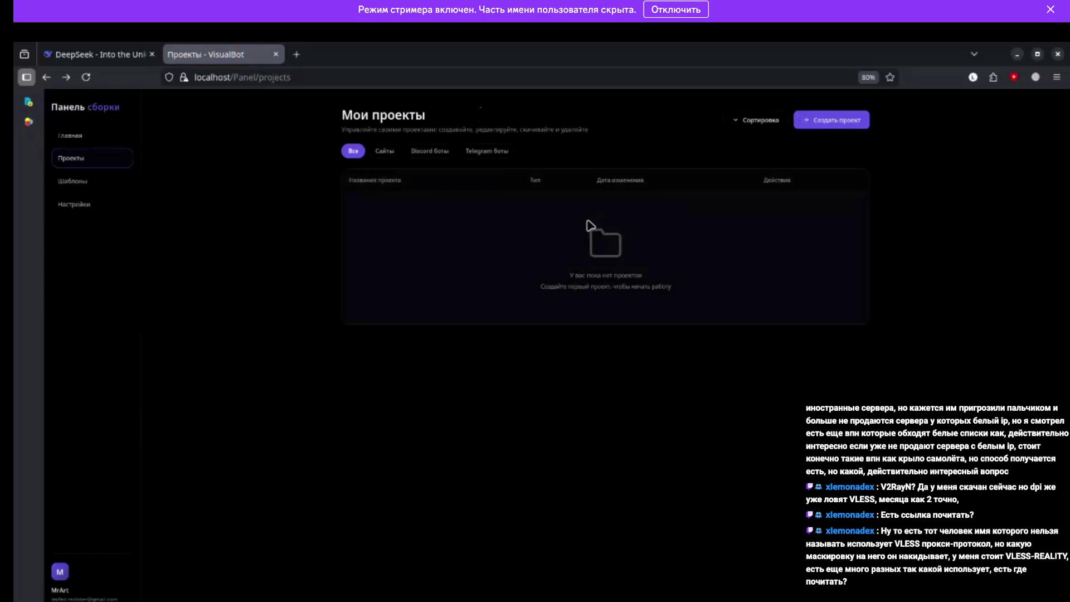
mouse_move(444, 396)
mouse_move(221, 375)
mouse_move(246, 323)
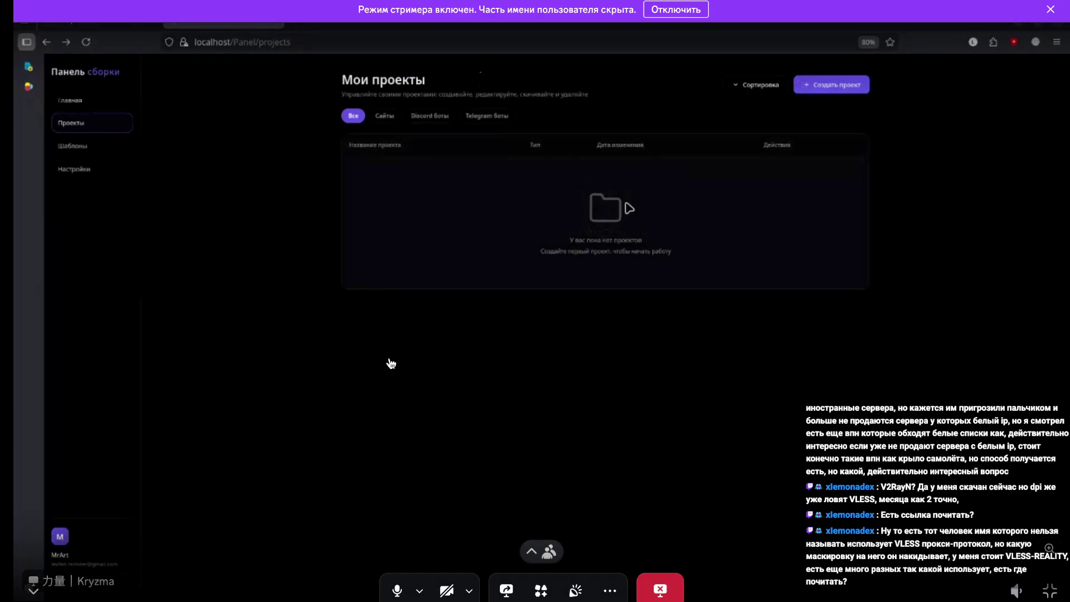
left_click(703, 333)
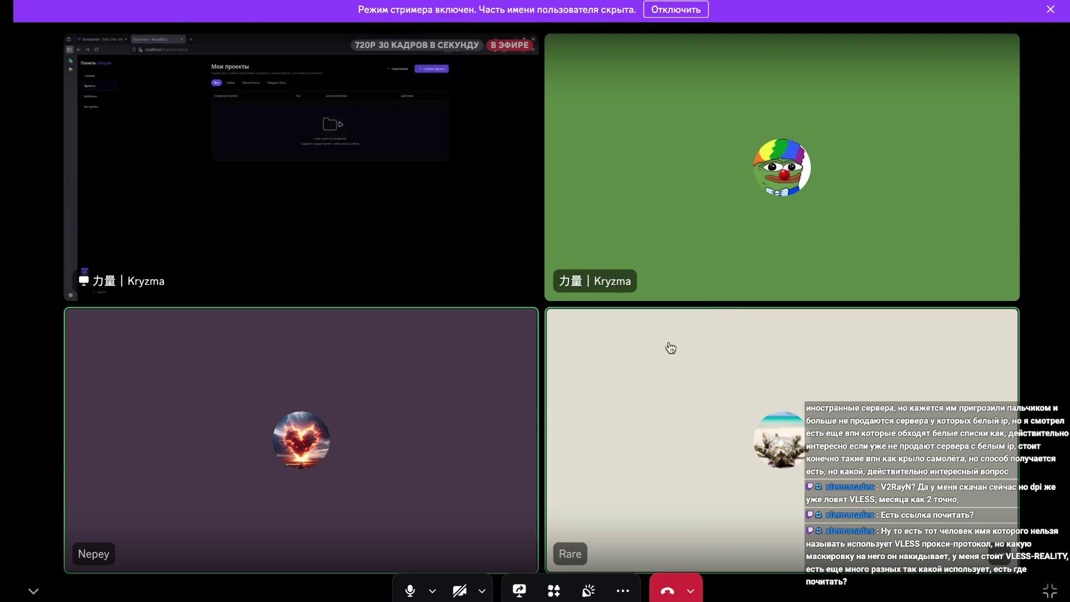
left_click(518, 283)
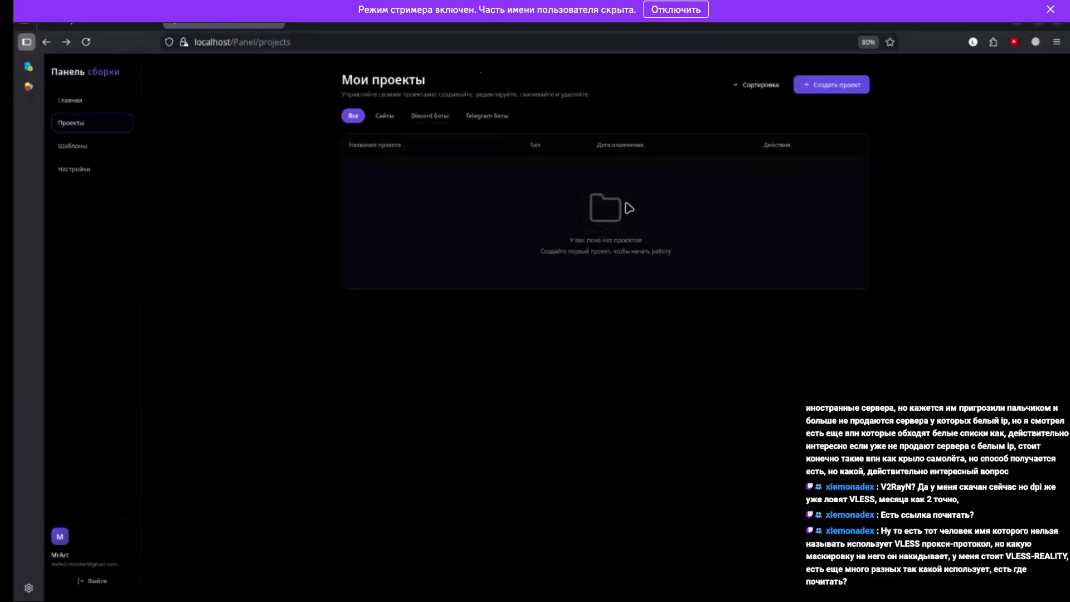
- Keep the empty Мои проекты page showing 'У вас пока нет проектов' on screen
mouse_move(433, 452)
mouse_move(466, 377)
mouse_move(452, 338)
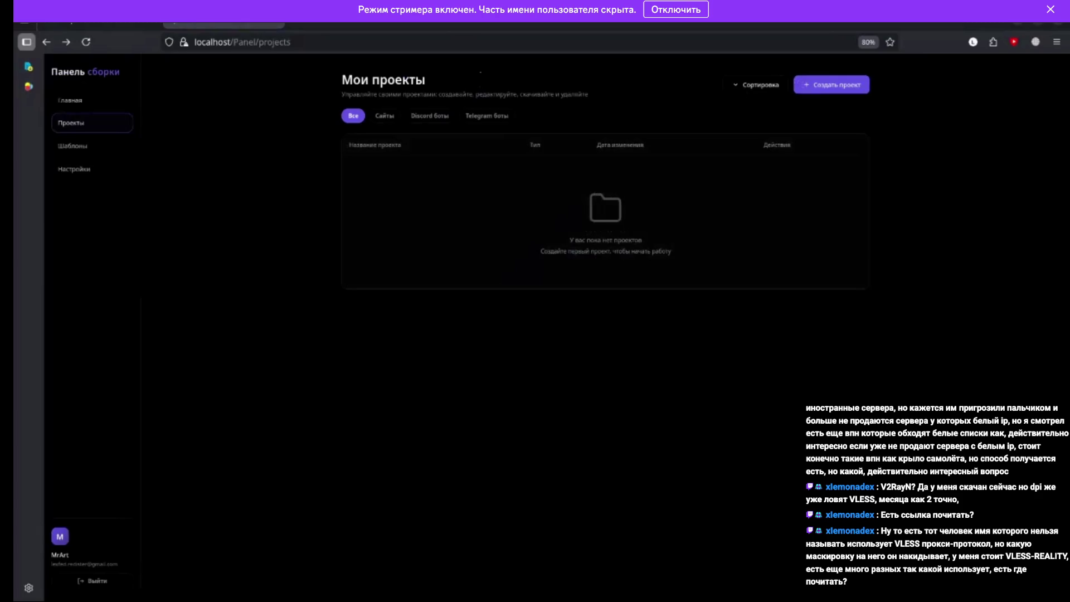
mouse_move(353, 491)
mouse_move(401, 454)
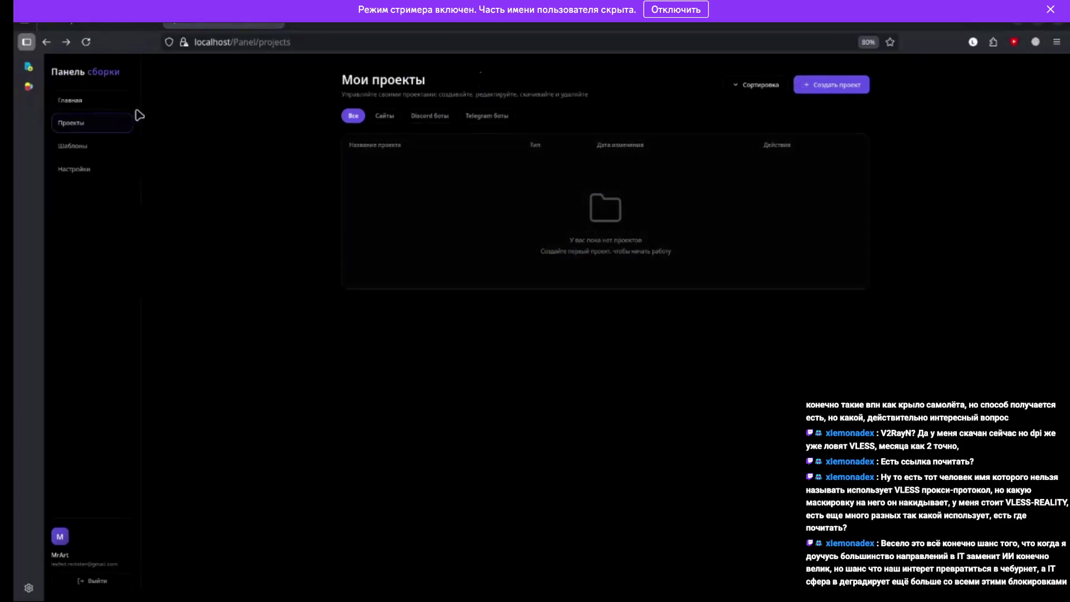
left_click(112, 101)
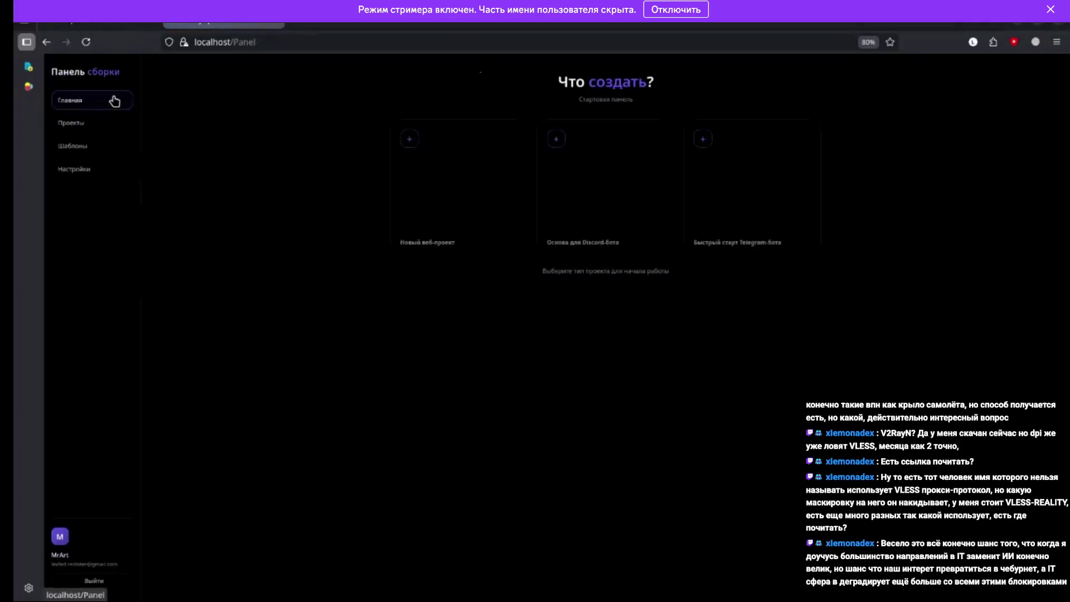
left_click(107, 143)
left_click(106, 131)
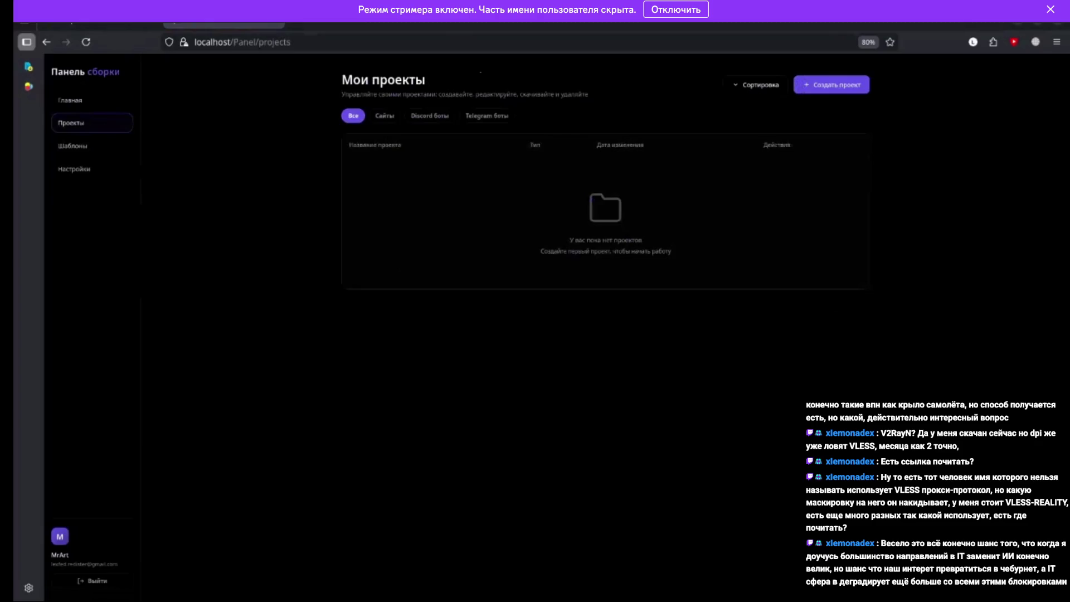
- Watch the VisualBot screen share until Discord shows 'Стрим закончился.'
mouse_move(329, 413)
mouse_move(309, 391)
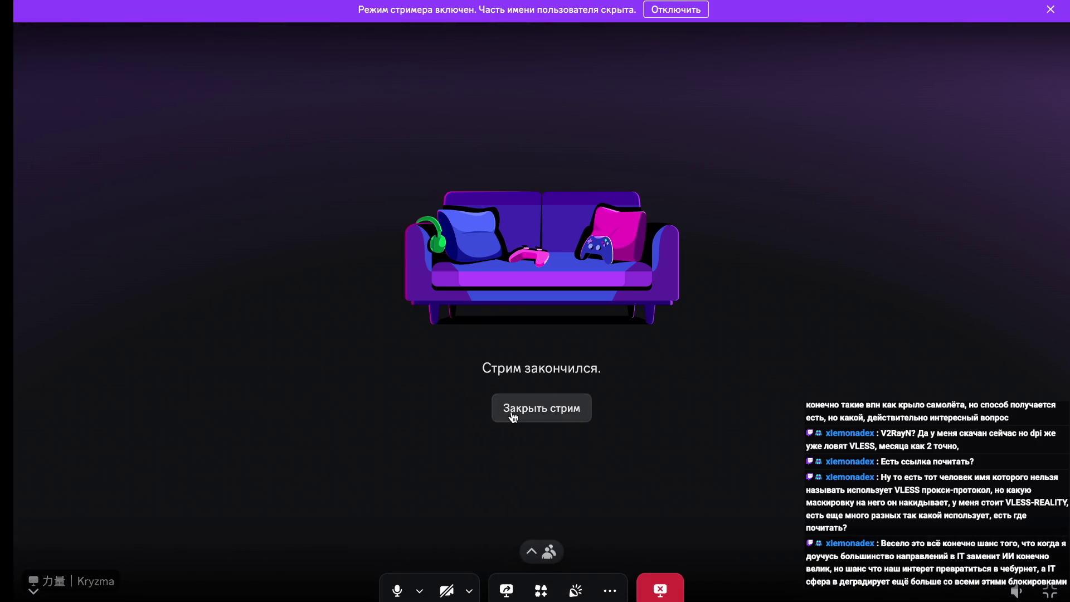
- Close the ended Discord stream and bring the Cursor editor forward from the Dock
left_click(510, 411)
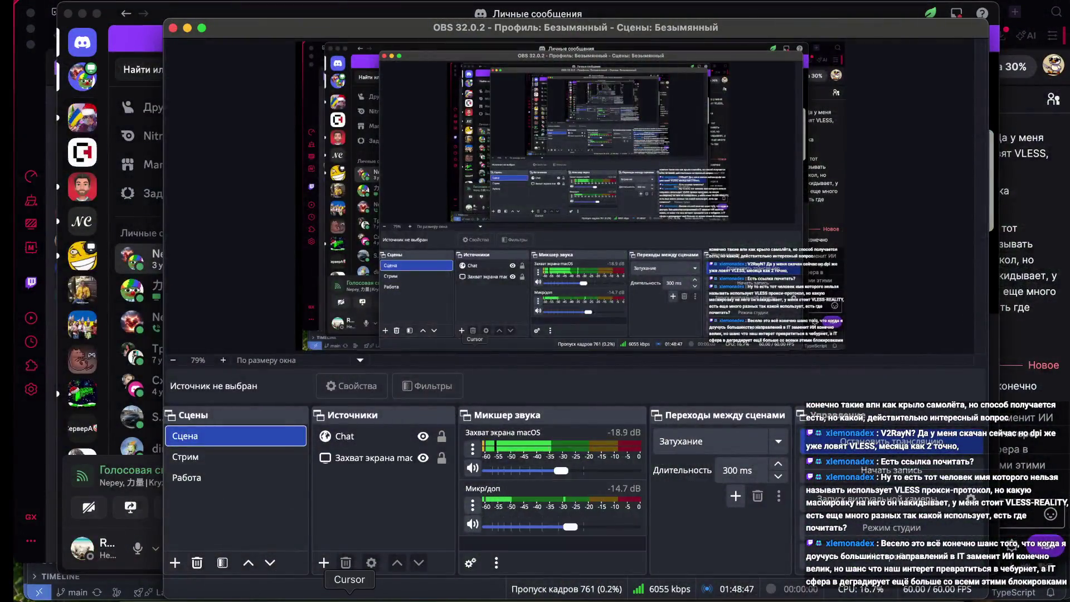
left_click(350, 596)
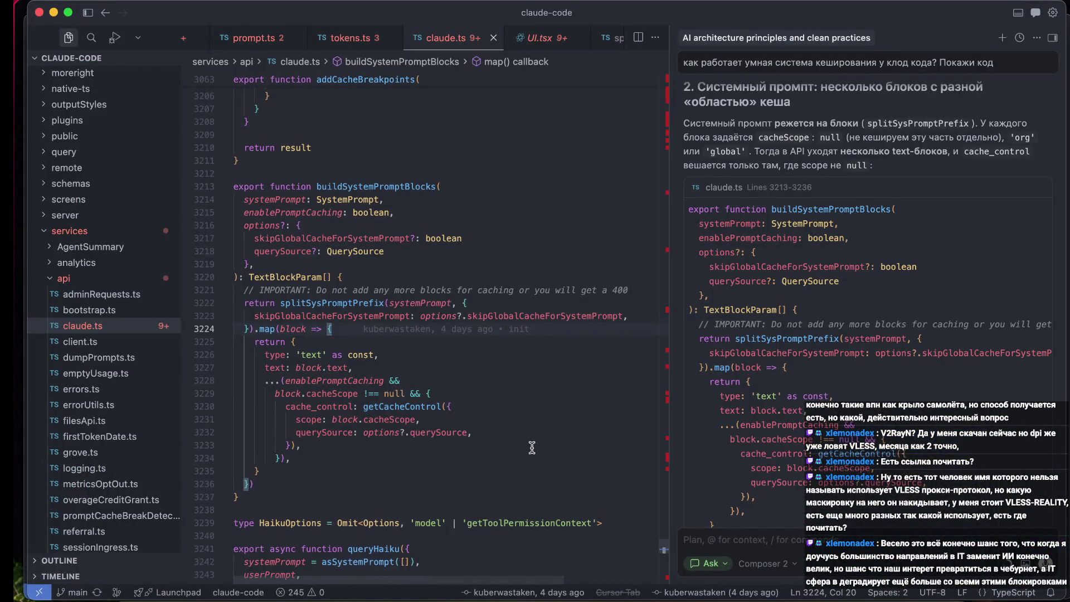
- Bring up buildSystemPromptBlocks in claude.ts and read down through the function
scroll(532, 448, "down", 1)
left_click_drag(669, 337, 750, 335)
left_click(491, 372)
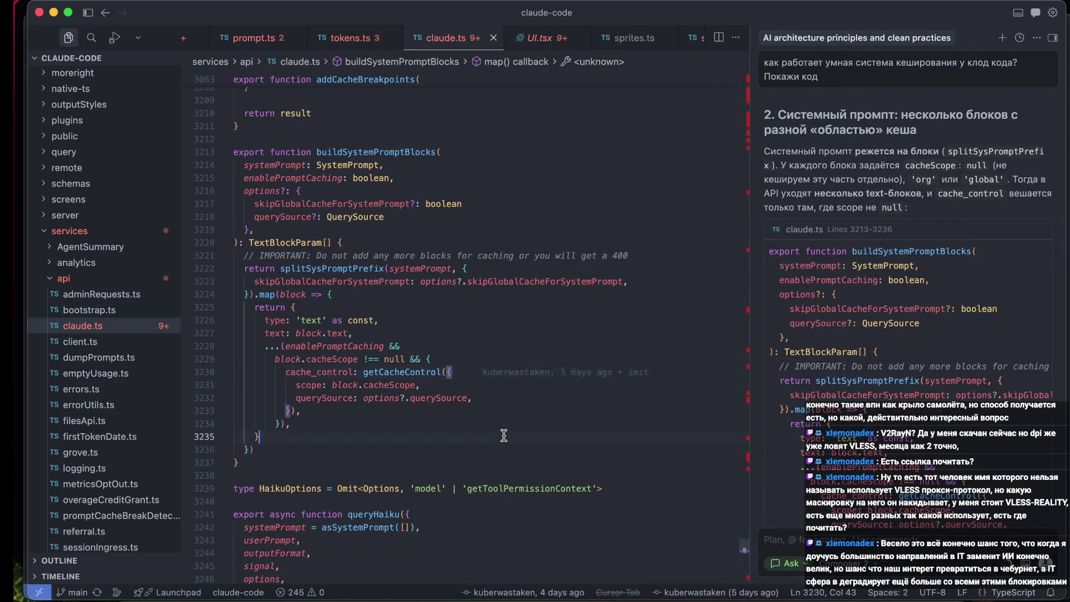
key("Down")
key("Down")
key("Down")
scroll(504, 435, "down", 4)
scroll(504, 436, "down", 13)
scroll(504, 435, "down", 18)
scroll(504, 436, "down", 3)
- Check the return [result] line in queryWithModel and keep reading further down claude.ts
left_click(406, 380)
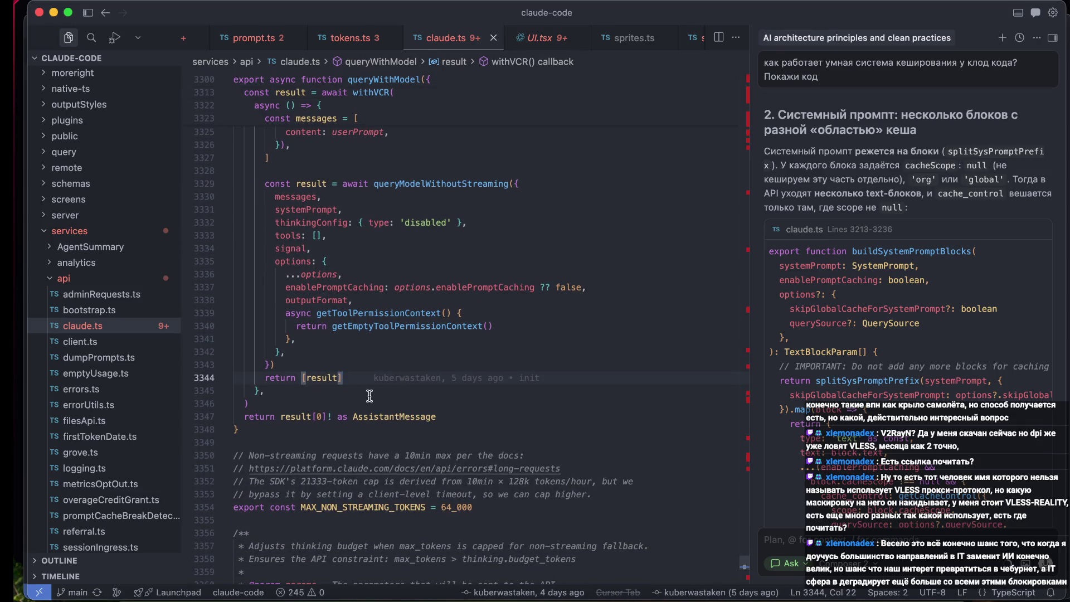
scroll(370, 396, "down", 3)
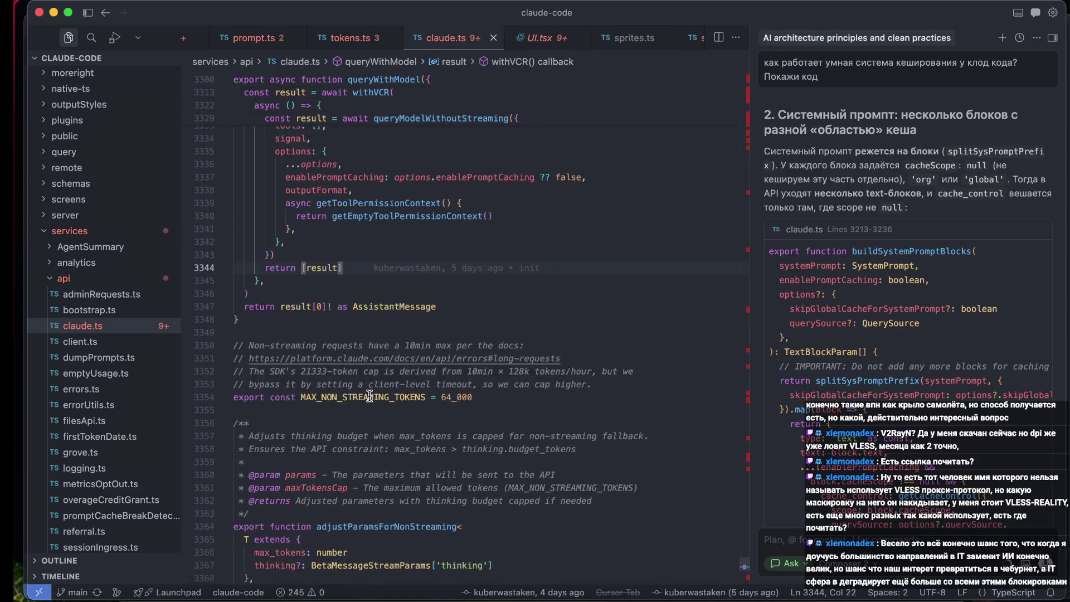
scroll(370, 396, "down", 1)
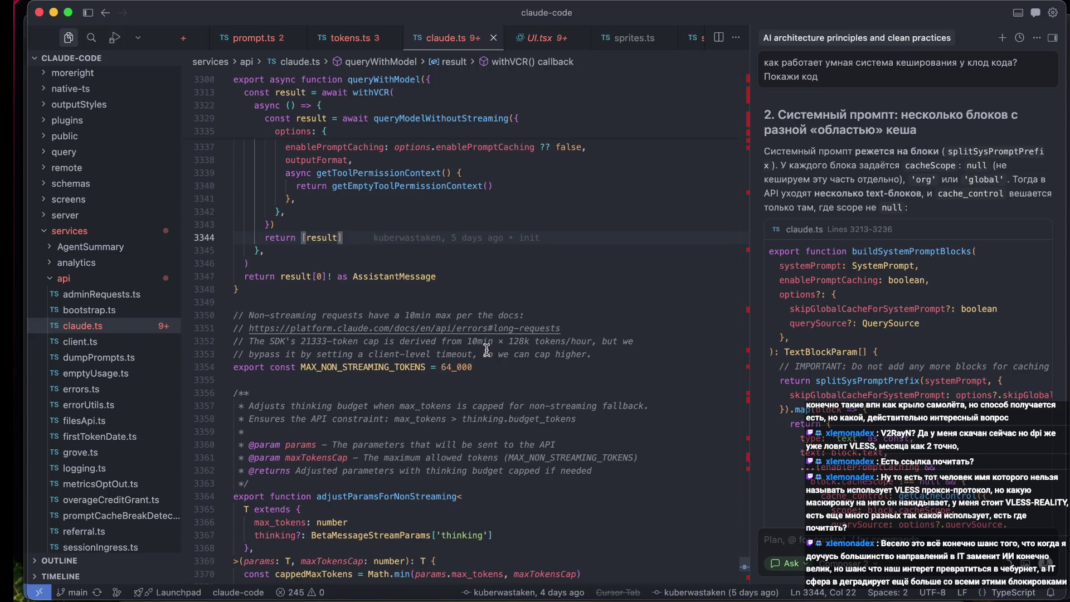
scroll(487, 350, "down", 7)
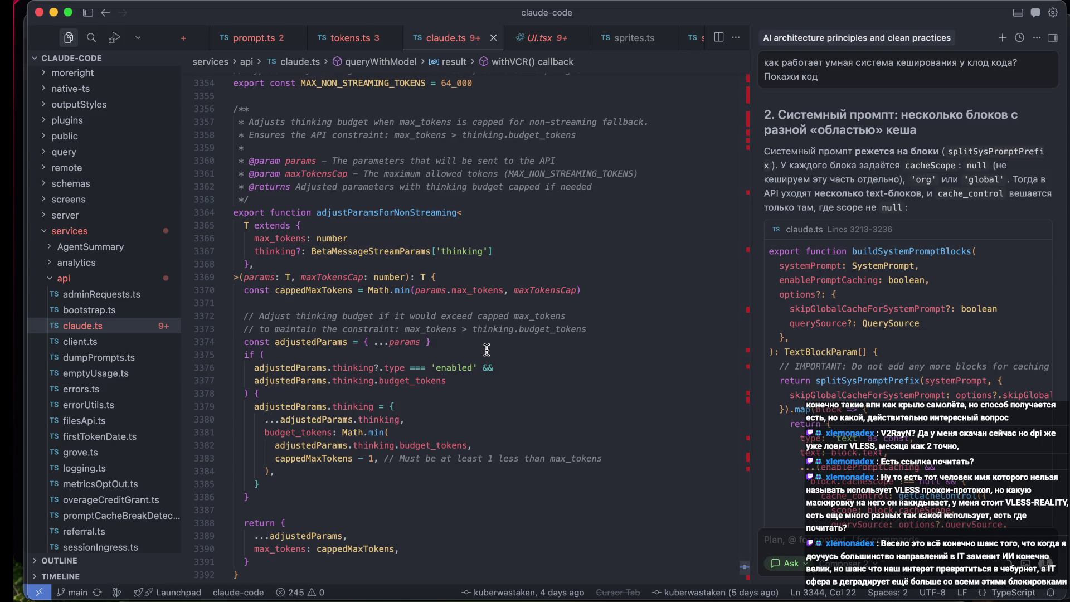
scroll(487, 349, "down", 10)
scroll(486, 350, "down", 1)
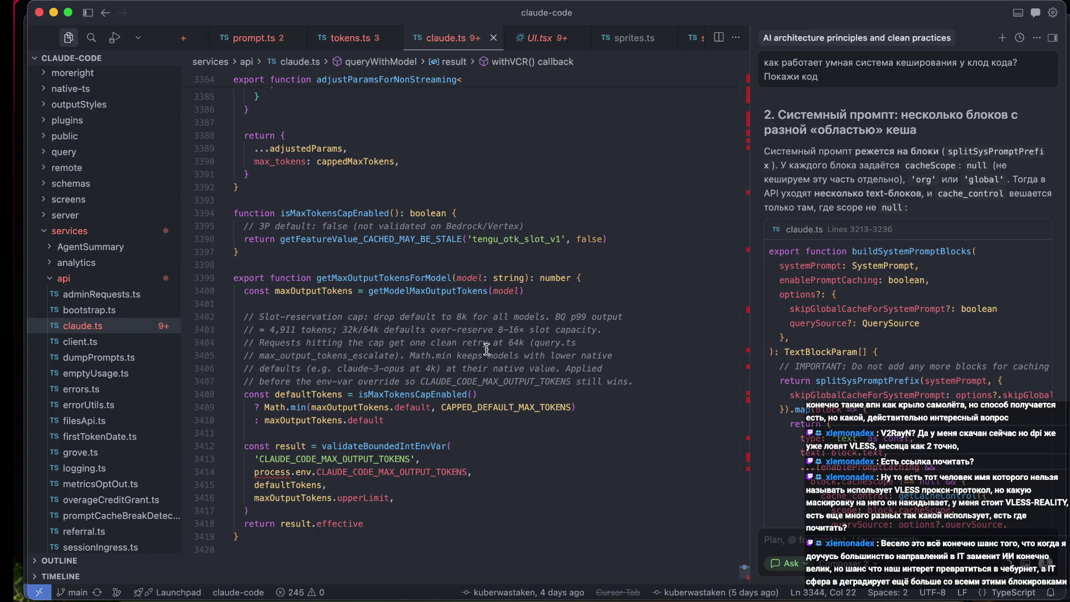
- Scroll the Explorer back up to the entrypoints folder
scroll(486, 349, "up", 20)
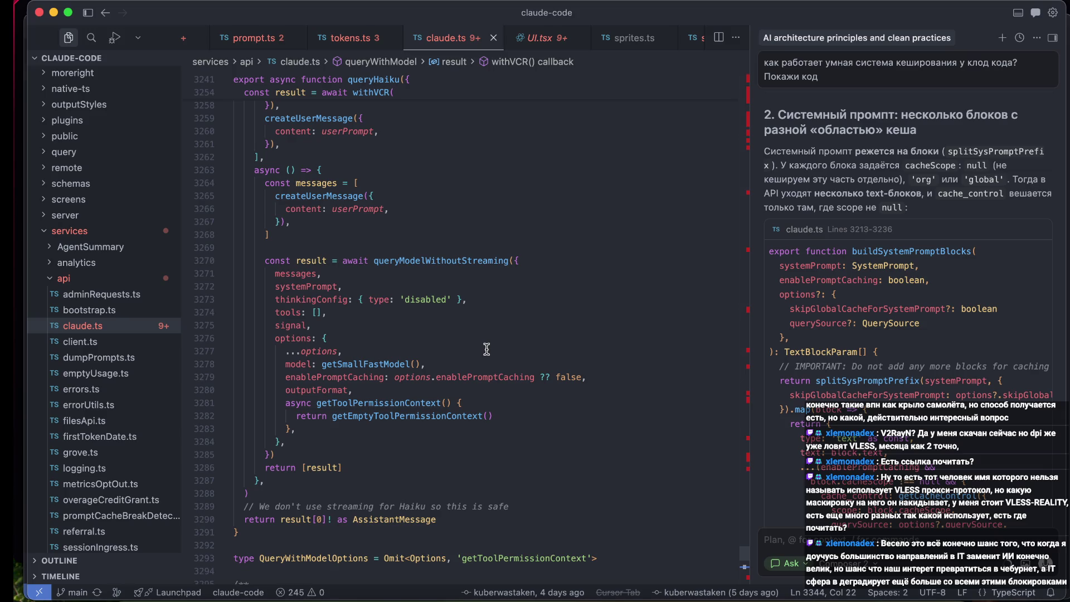
scroll(486, 349, "up", 10)
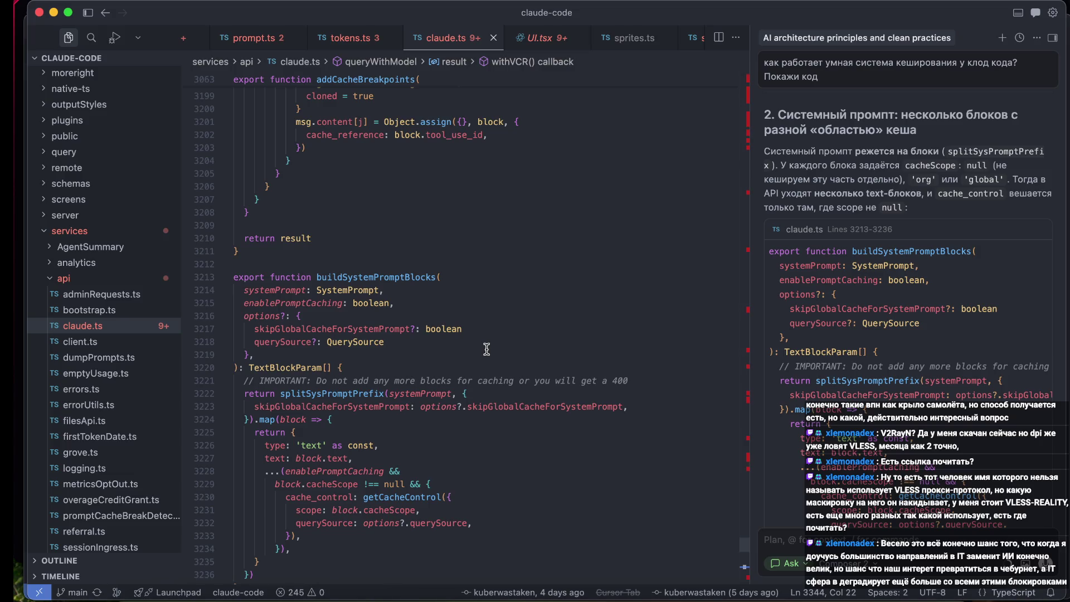
scroll(486, 349, "up", 2)
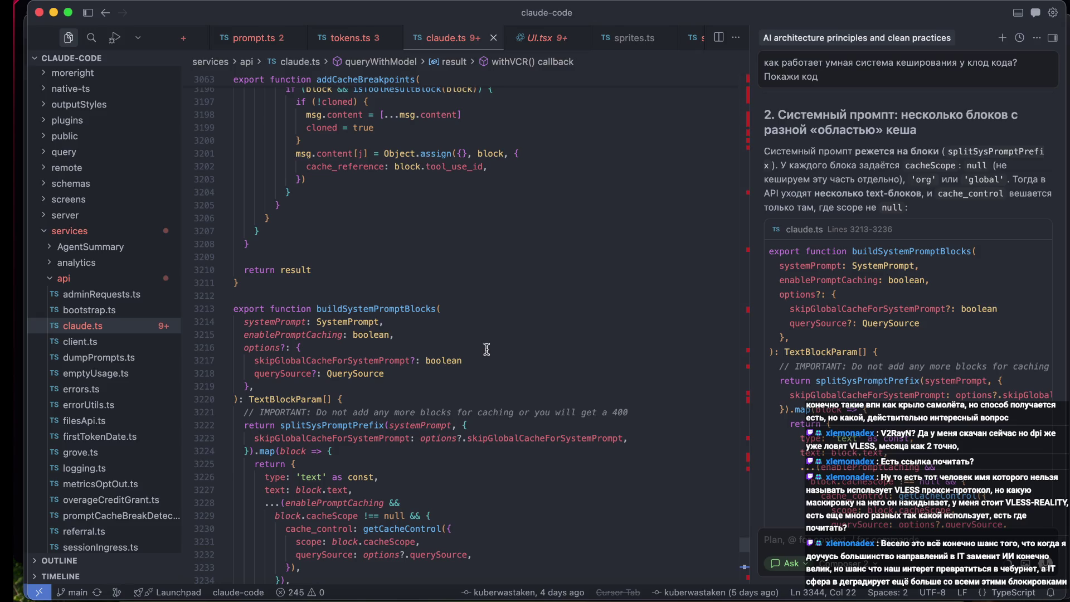
scroll(119, 384, "up", 8)
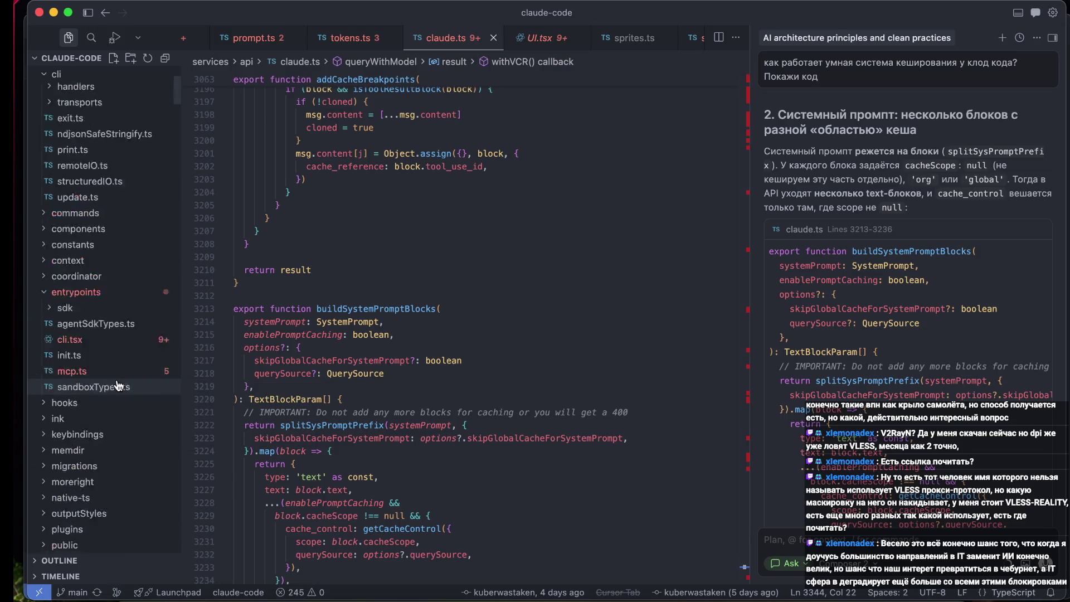
scroll(118, 384, "up", 5)
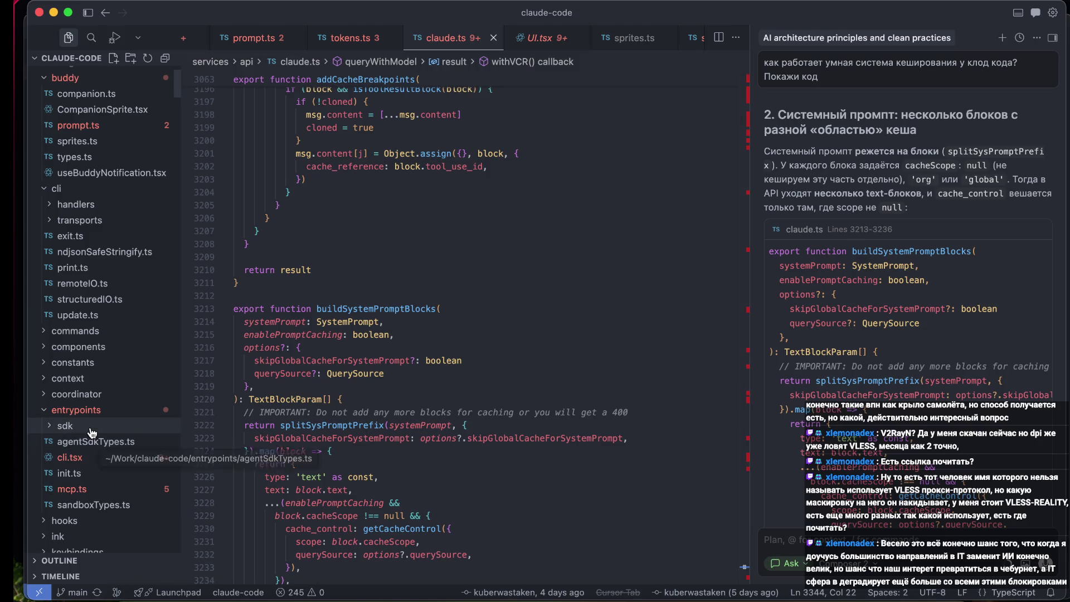
- Expand entrypoints/sdk and read through controlSchemas.ts
left_click(92, 430)
left_click(94, 441)
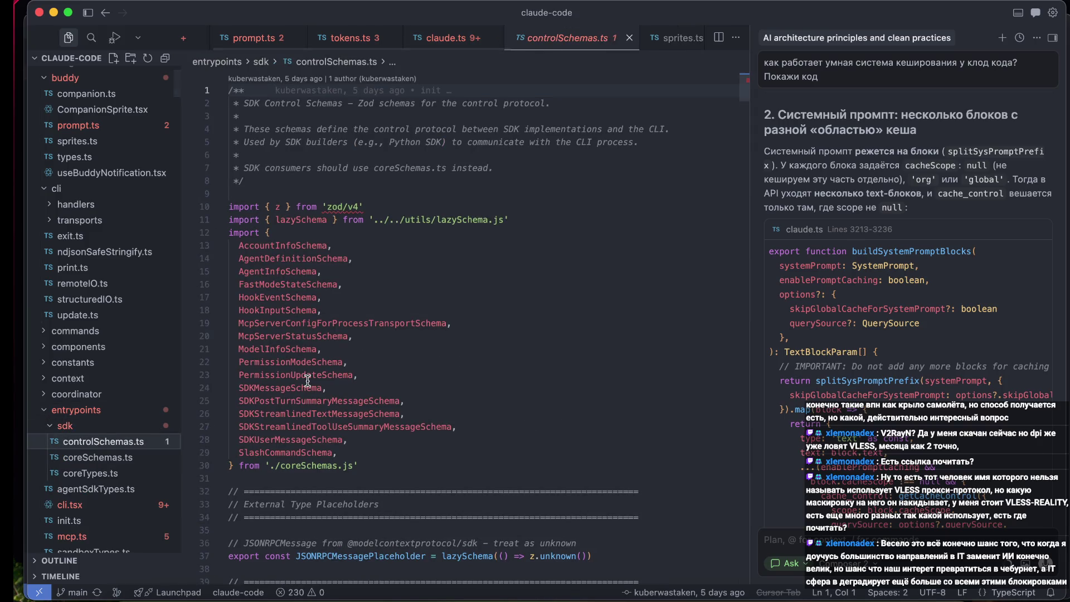
scroll(307, 381, "down", 8)
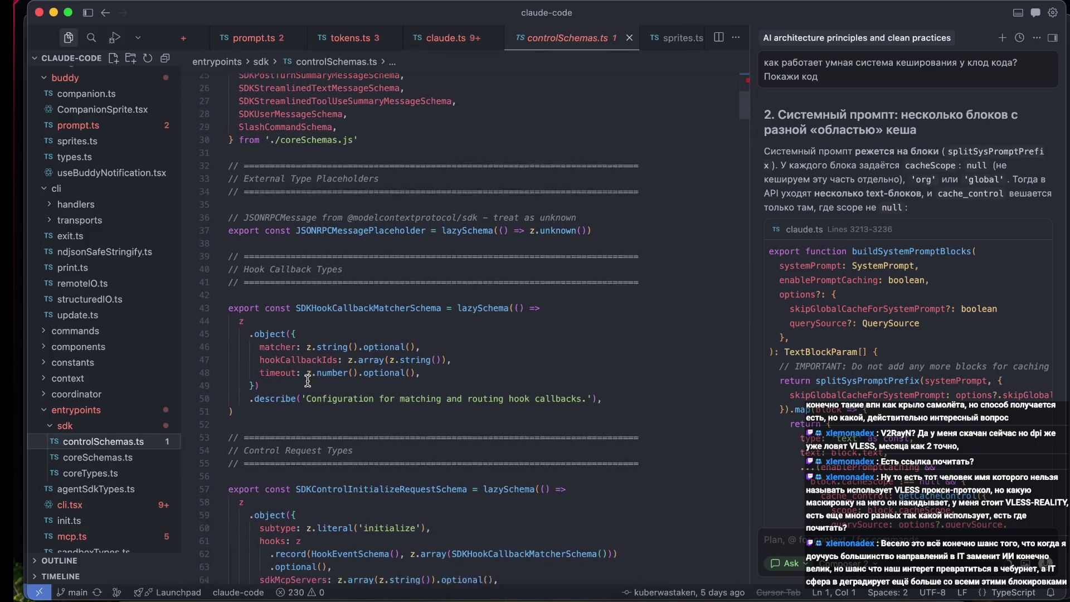
scroll(308, 380, "down", 2)
scroll(308, 381, "down", 4)
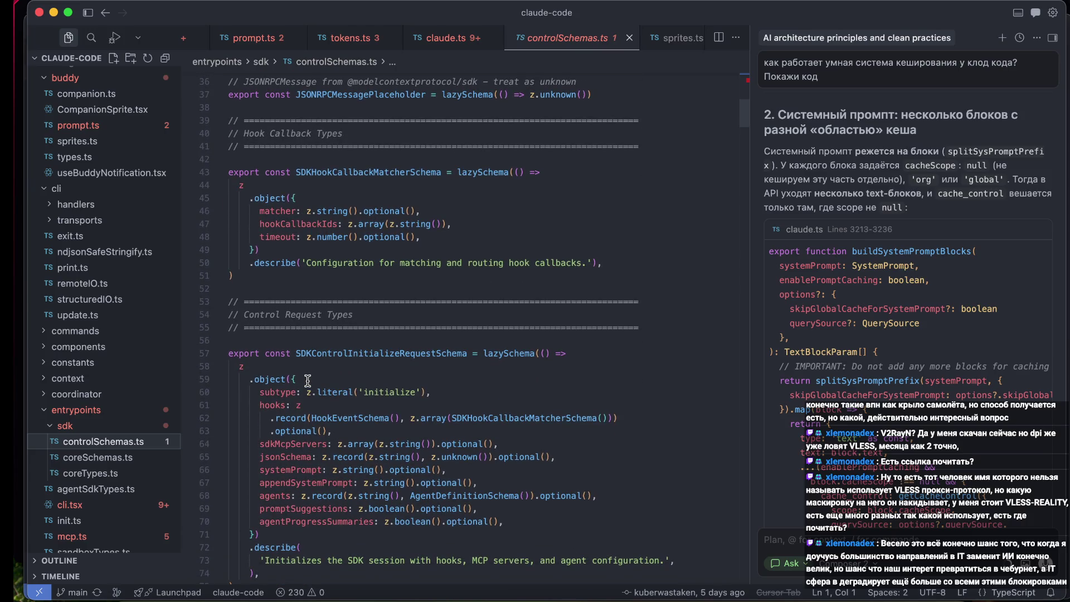
scroll(307, 381, "down", 10)
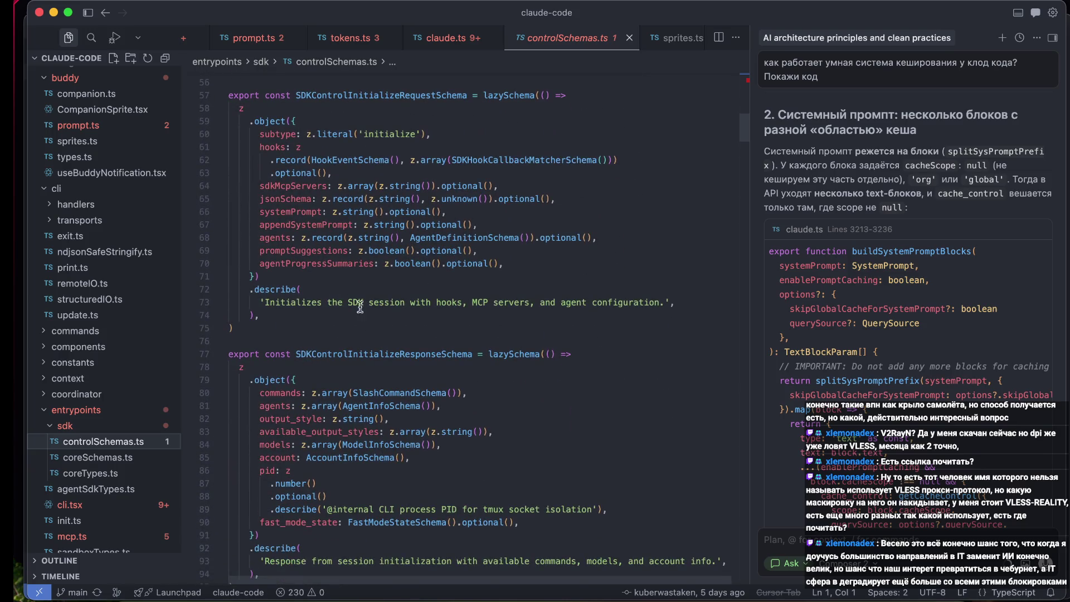
scroll(391, 363, "down", 11)
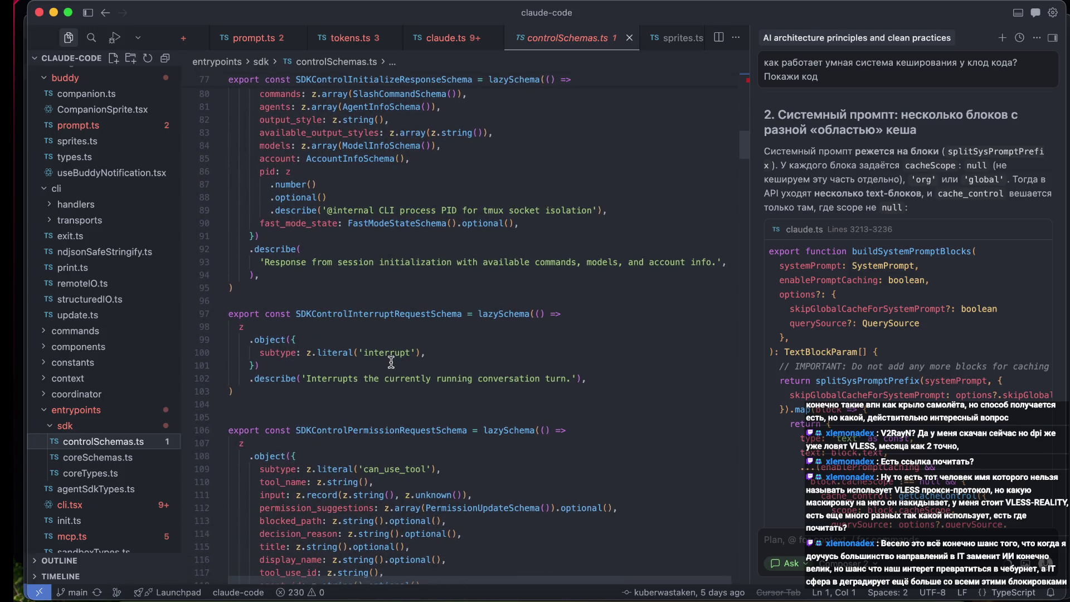
scroll(391, 362, "down", 12)
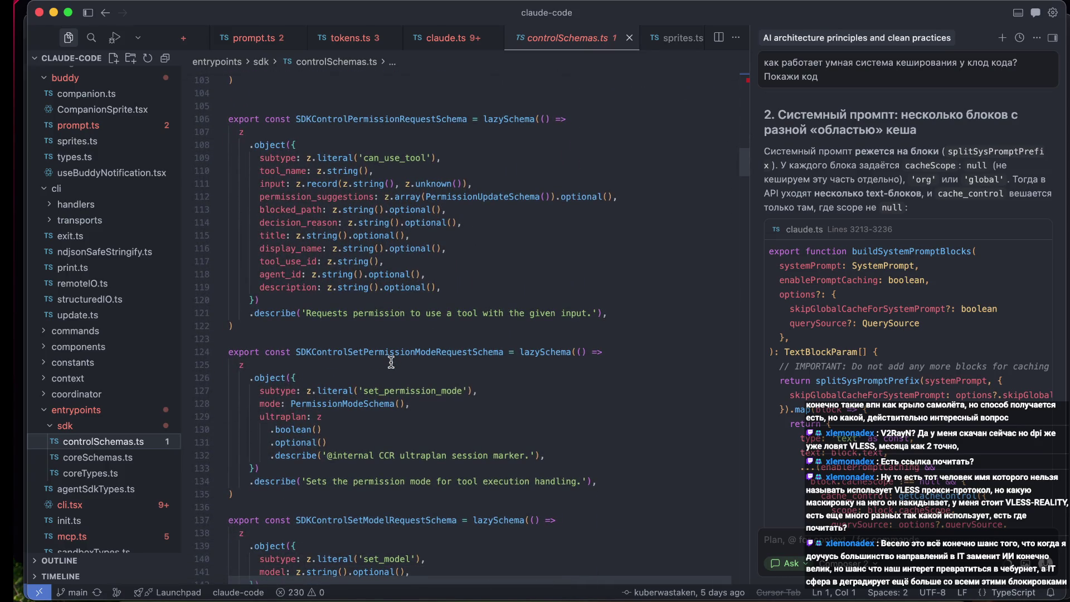
- Open coreSchemas.ts and read through its schemas
left_click(132, 465)
scroll(446, 379, "down", 11)
scroll(446, 379, "down", 9)
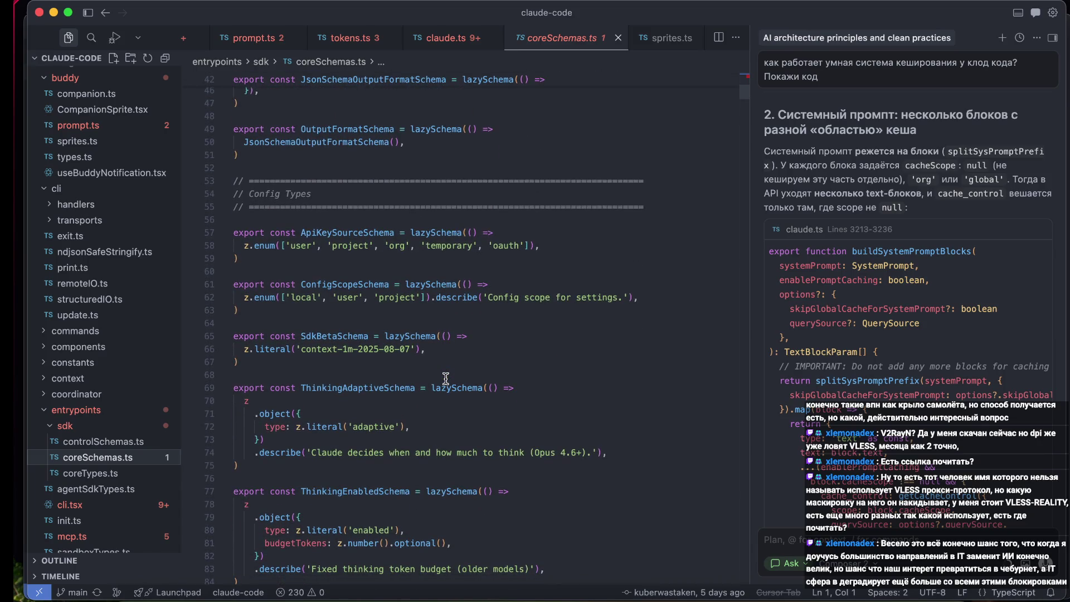
scroll(446, 379, "down", 2)
scroll(446, 379, "down", 20)
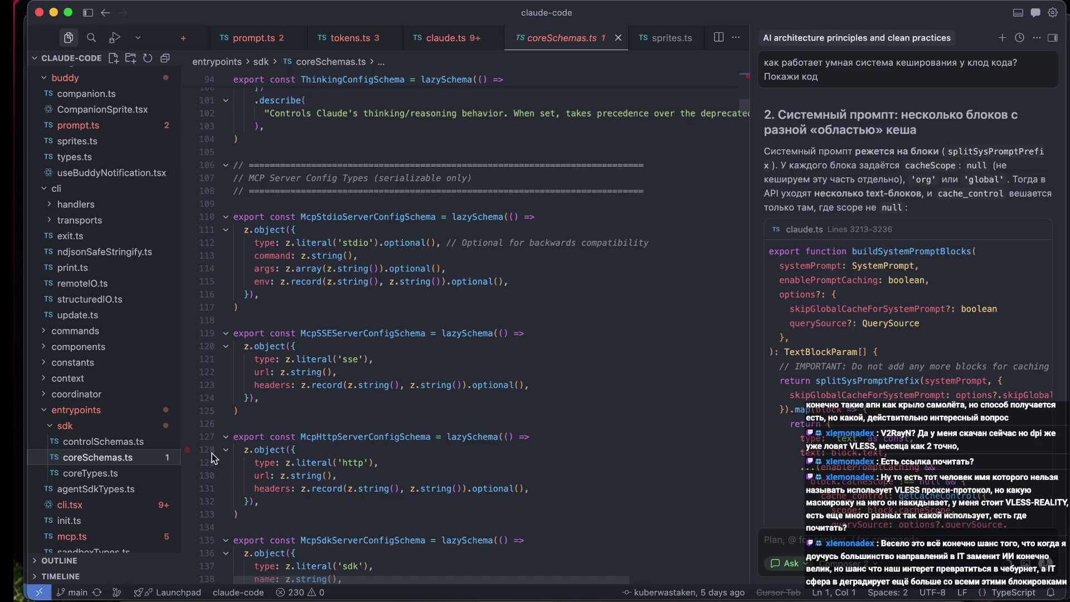
- Skim coreTypes.ts, then open agentSdkTypes.ts from entrypoints
left_click(89, 472)
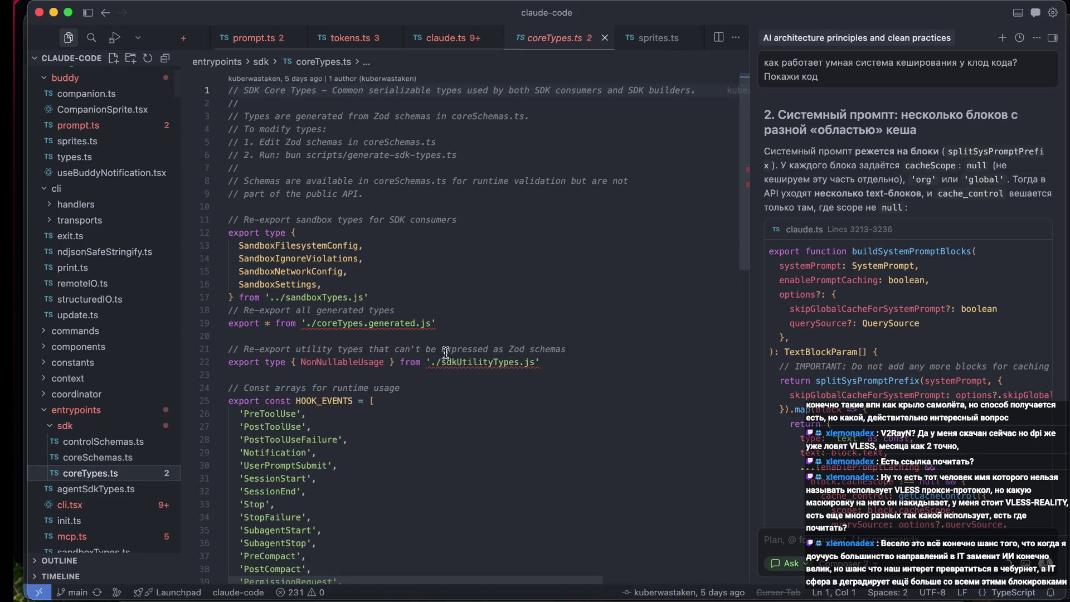
scroll(446, 353, "down", 5)
scroll(446, 352, "down", 2)
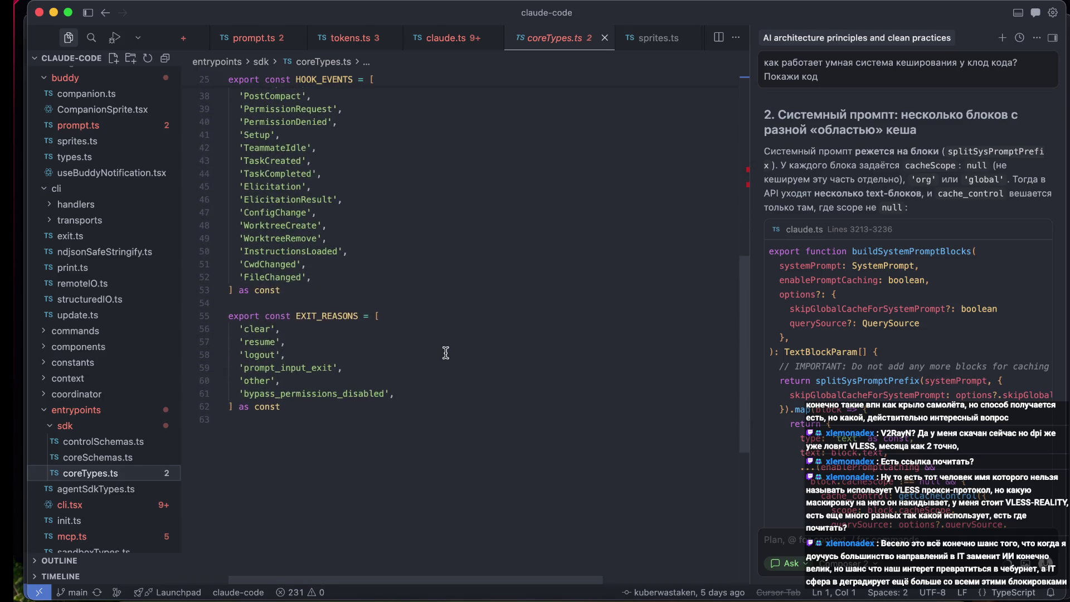
scroll(446, 353, "up", 10)
left_click(143, 489)
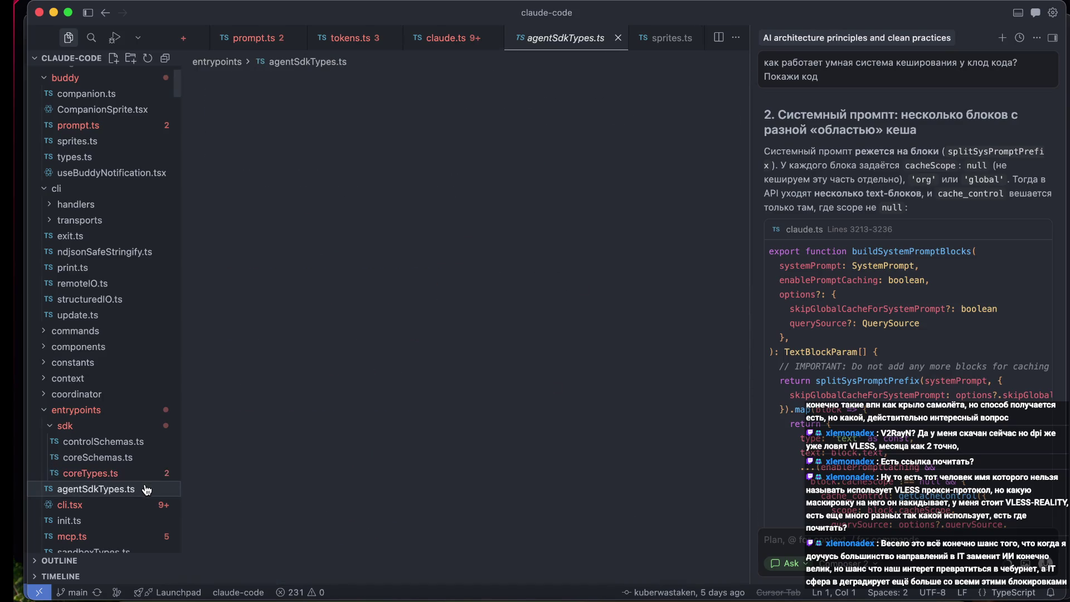
- Read agentSdkTypes.ts from getSessionInfo through the rename, tag and forkSession functions
scroll(411, 351, "down", 14)
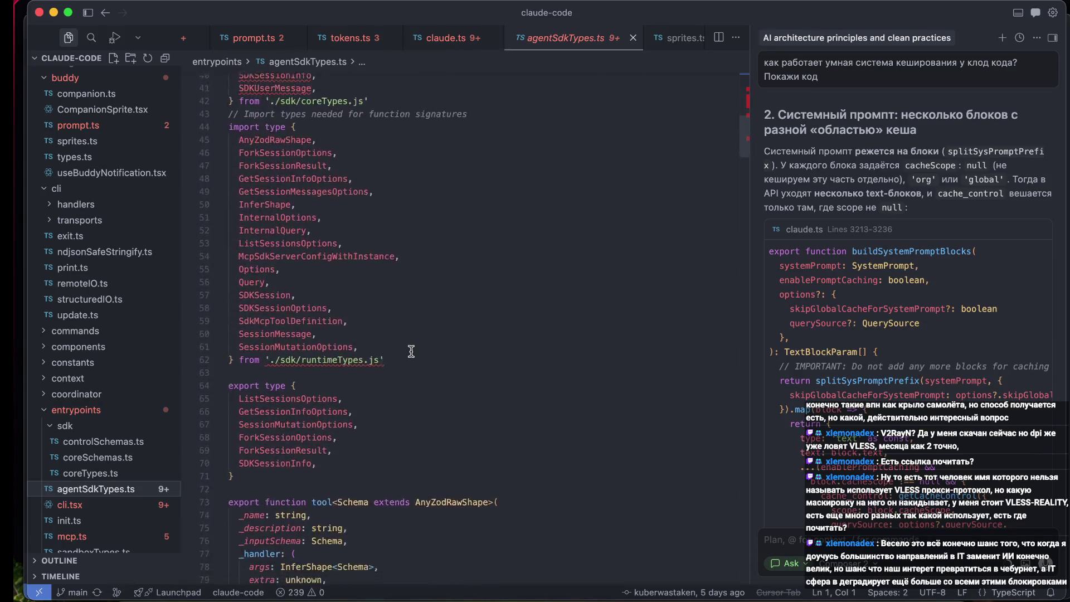
scroll(412, 351, "down", 10)
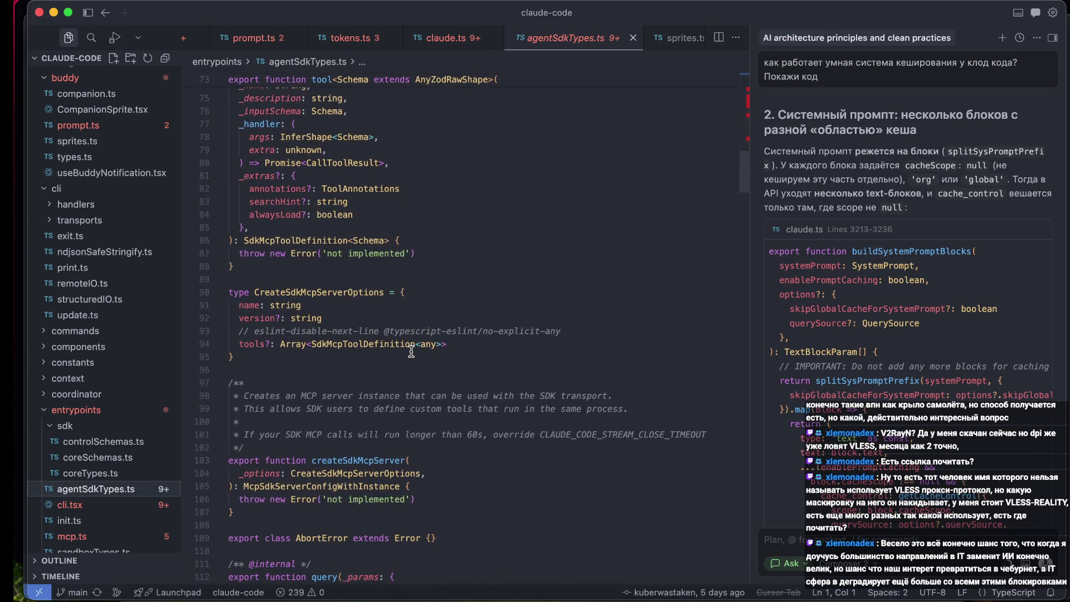
scroll(412, 351, "down", 3)
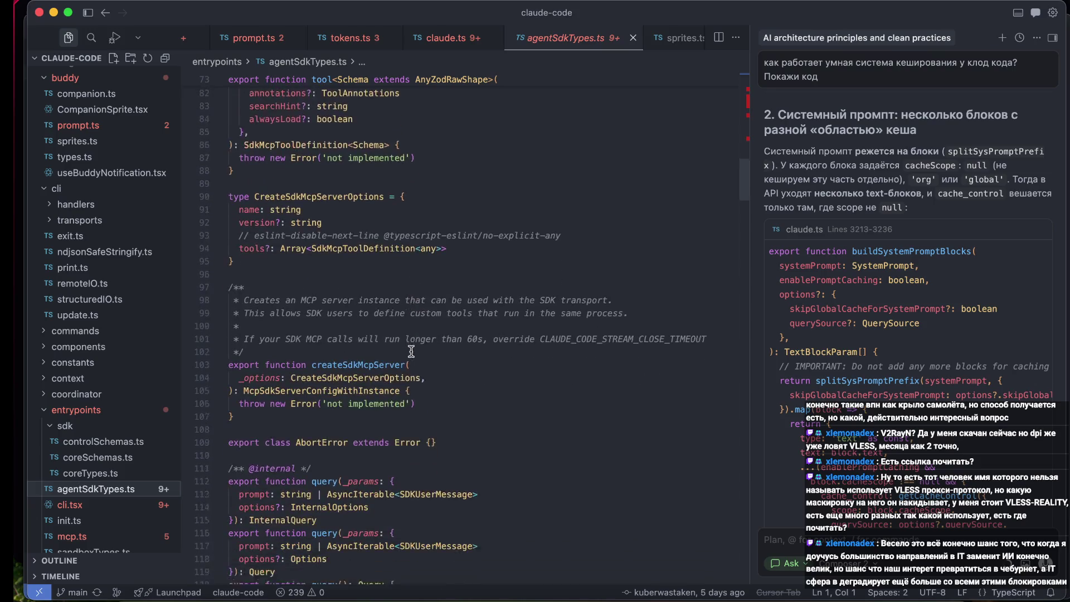
scroll(411, 352, "down", 2)
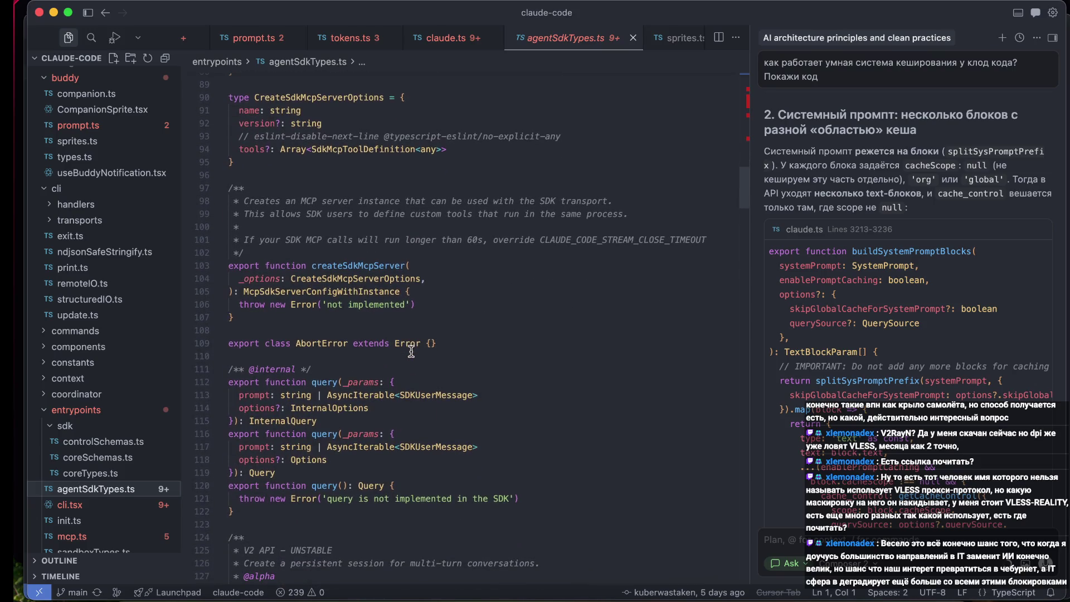
scroll(412, 351, "down", 10)
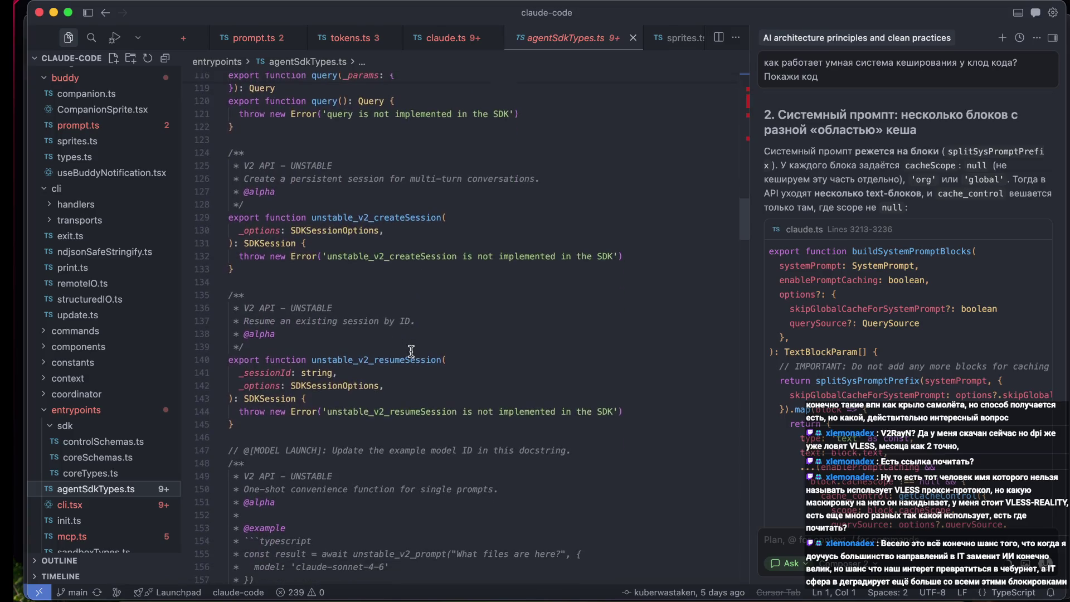
scroll(412, 351, "down", 12)
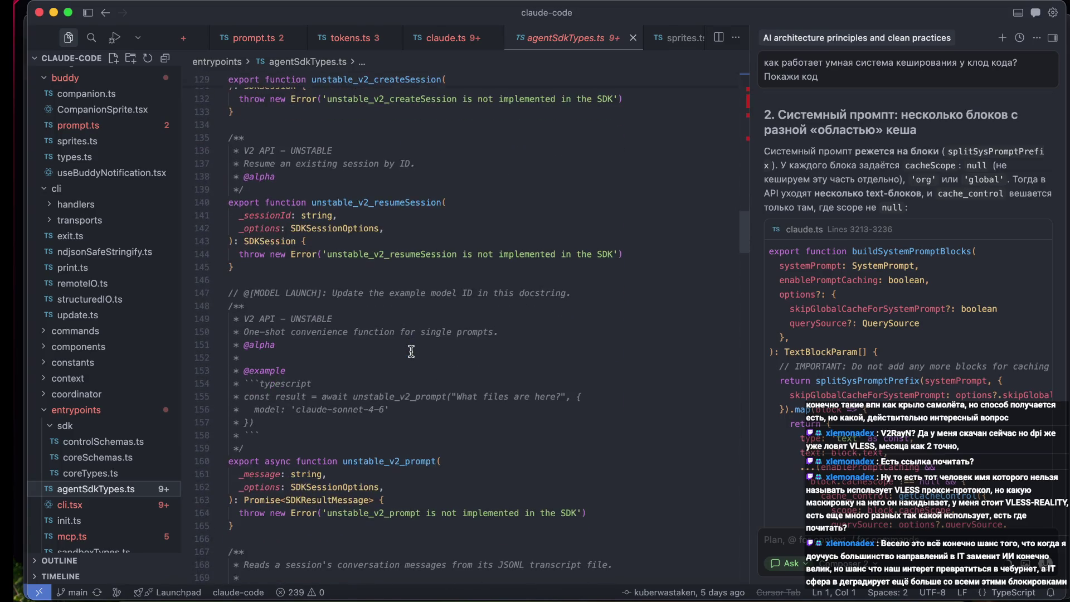
scroll(412, 351, "down", 10)
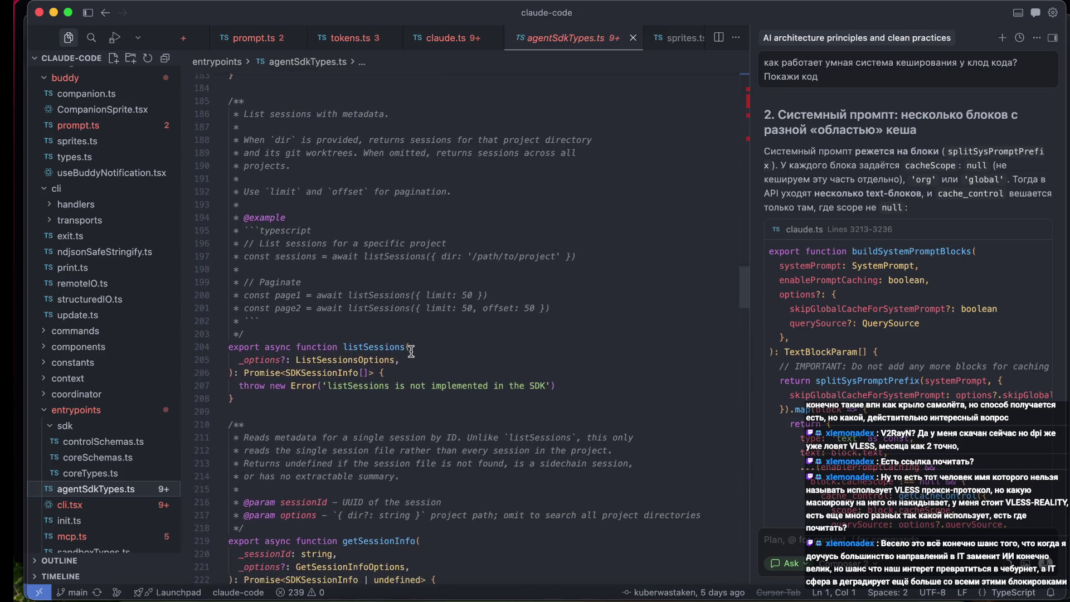
scroll(411, 351, "down", 9)
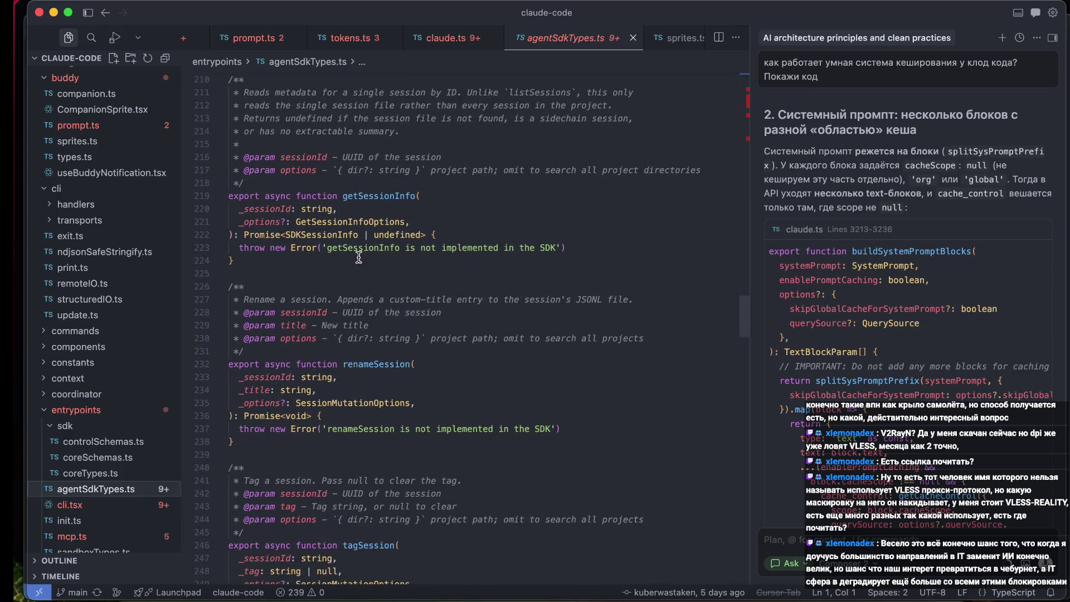
left_click(349, 273)
- Continue down to the Assistant daemon primitives section with CronTask and CronJitterConfig
scroll(459, 326, "down", 2)
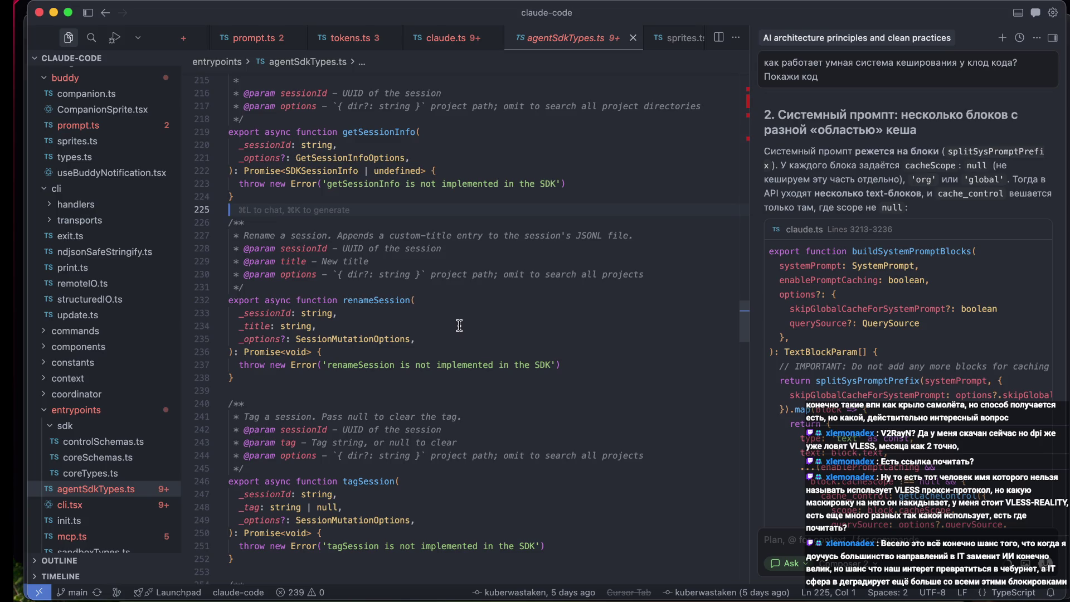
scroll(459, 325, "down", 3)
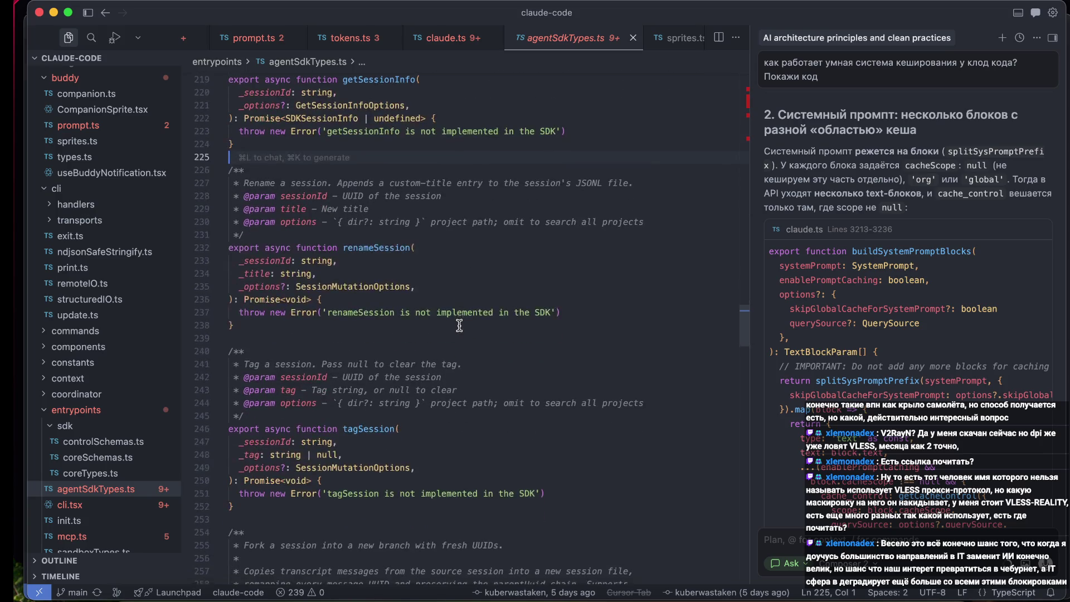
scroll(460, 325, "down", 4)
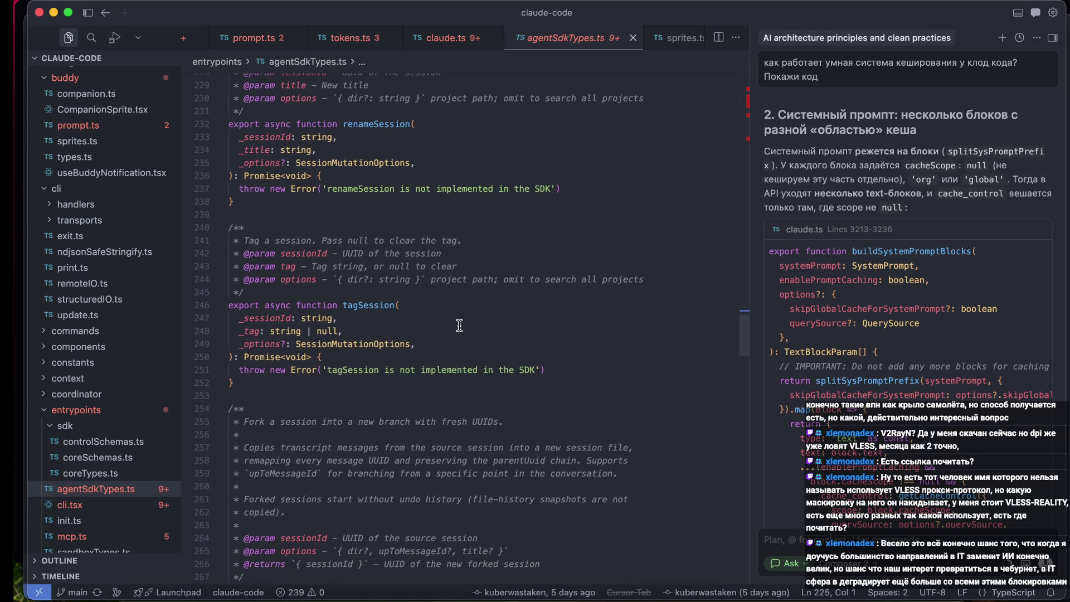
scroll(459, 326, "down", 7)
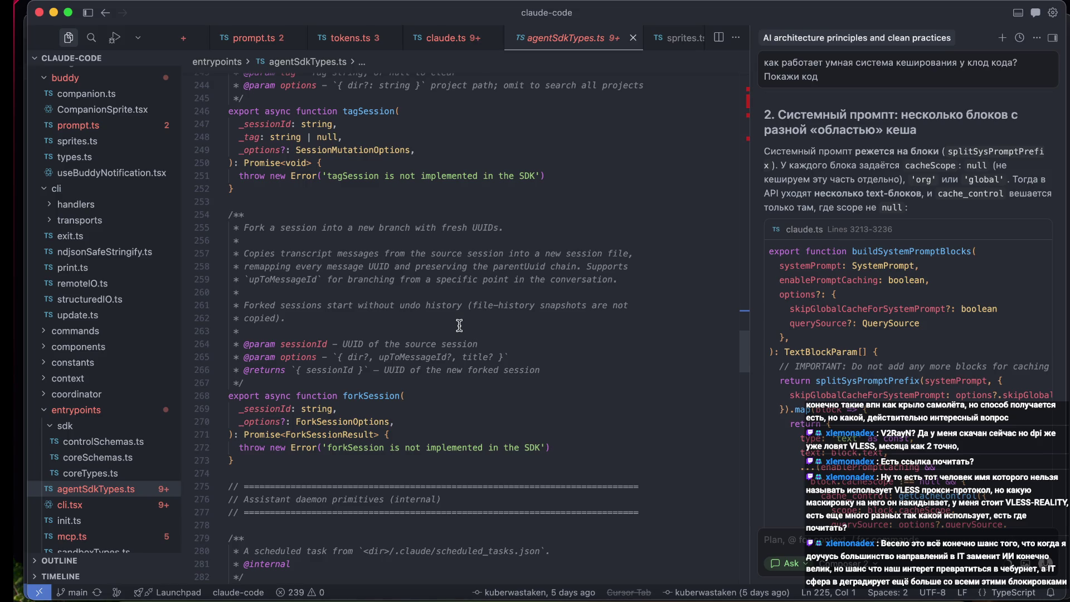
scroll(460, 326, "down", 4)
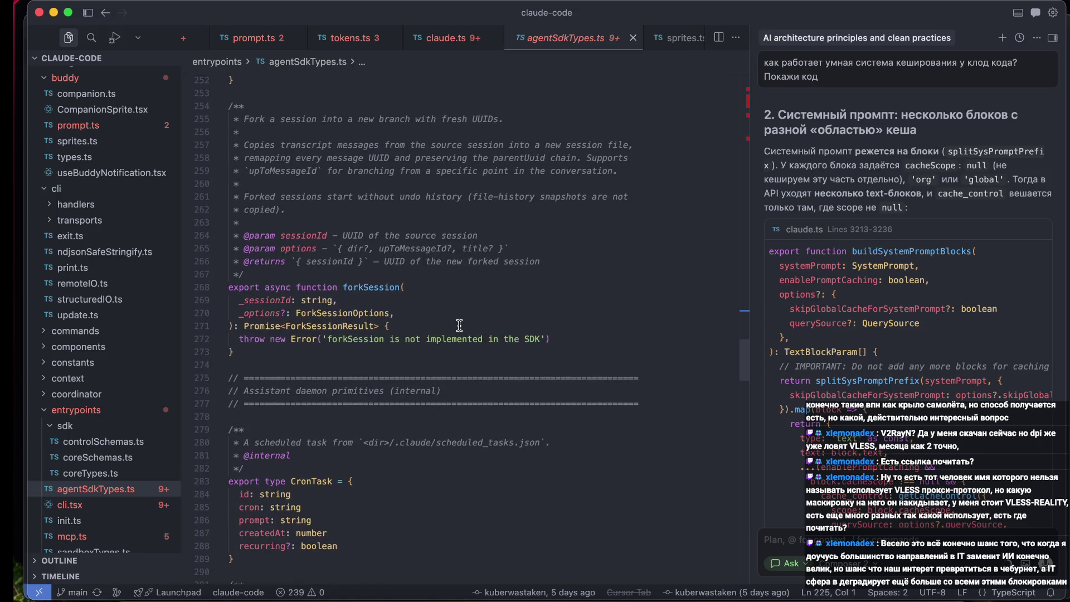
scroll(459, 325, "down", 6)
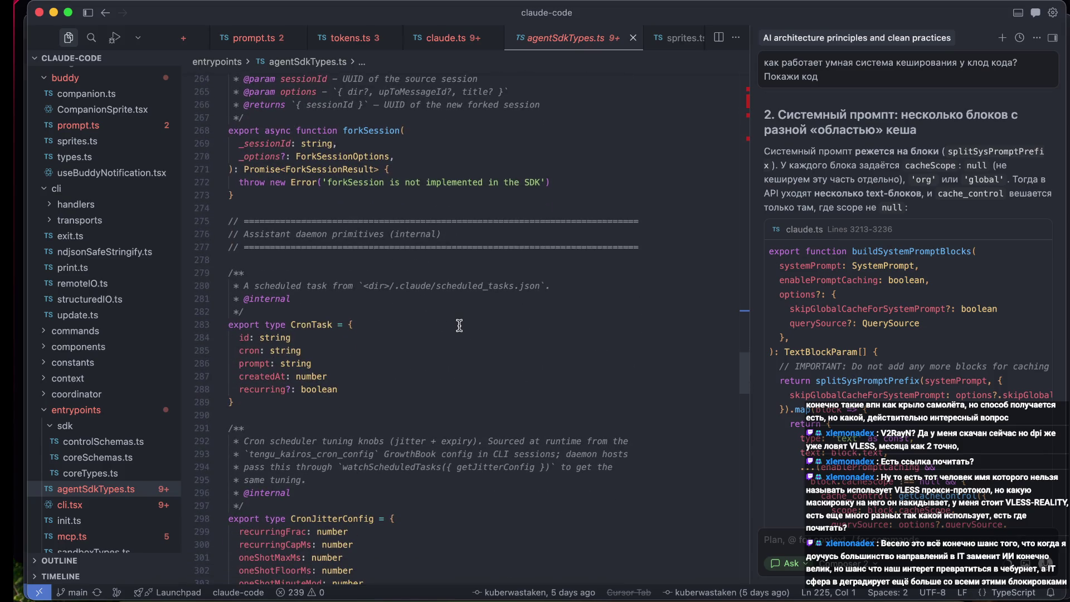
scroll(460, 325, "down", 4)
scroll(459, 325, "down", 5)
- Read the CronJitterConfig doc comment and the scheduled-task types below it
left_click(424, 242)
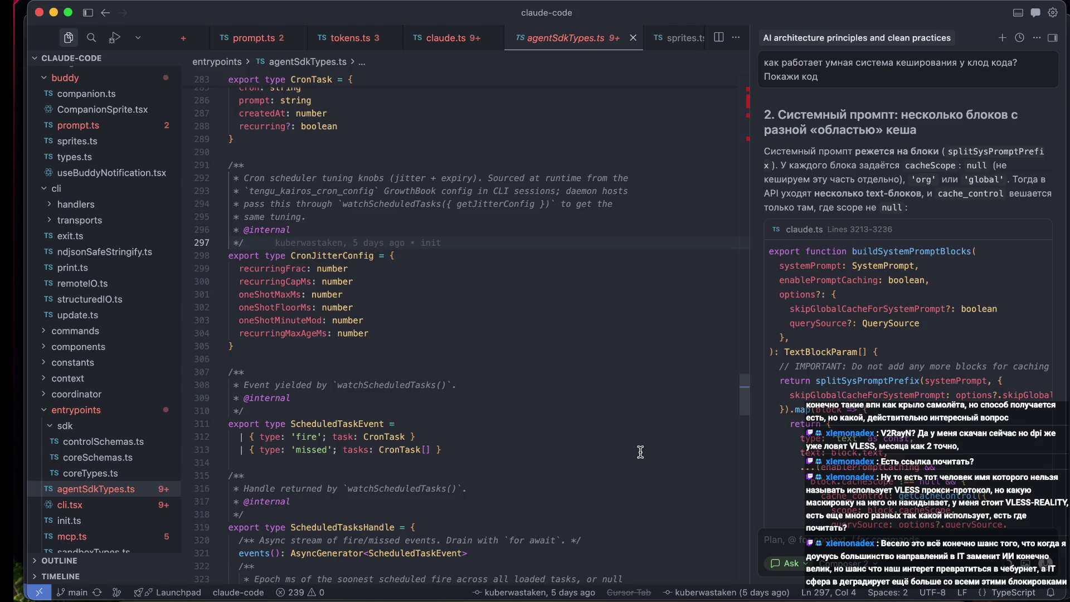
scroll(468, 419, "down", 5)
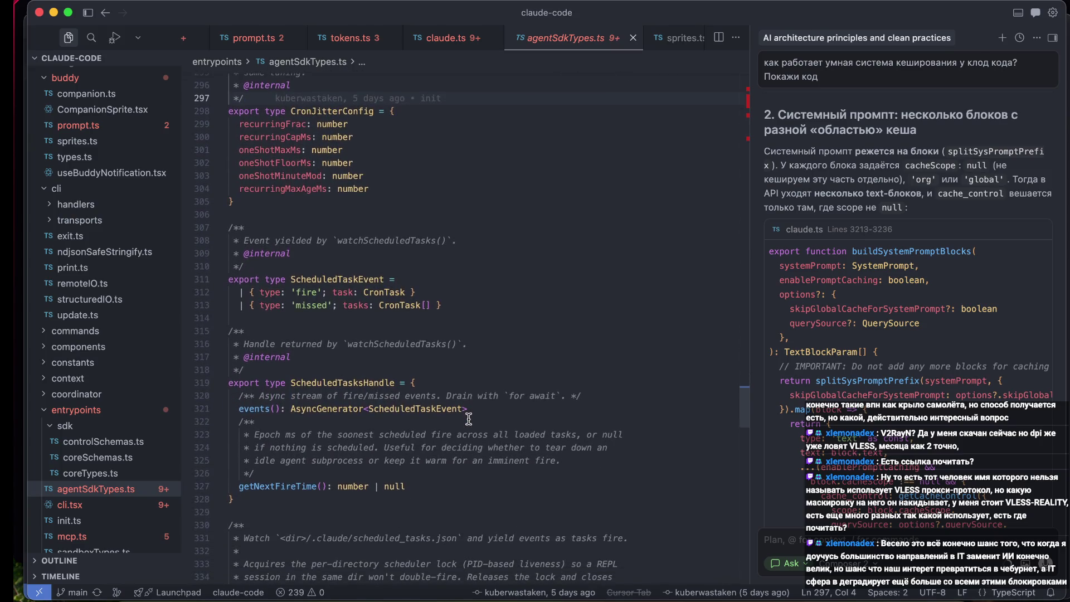
scroll(469, 418, "down", 1)
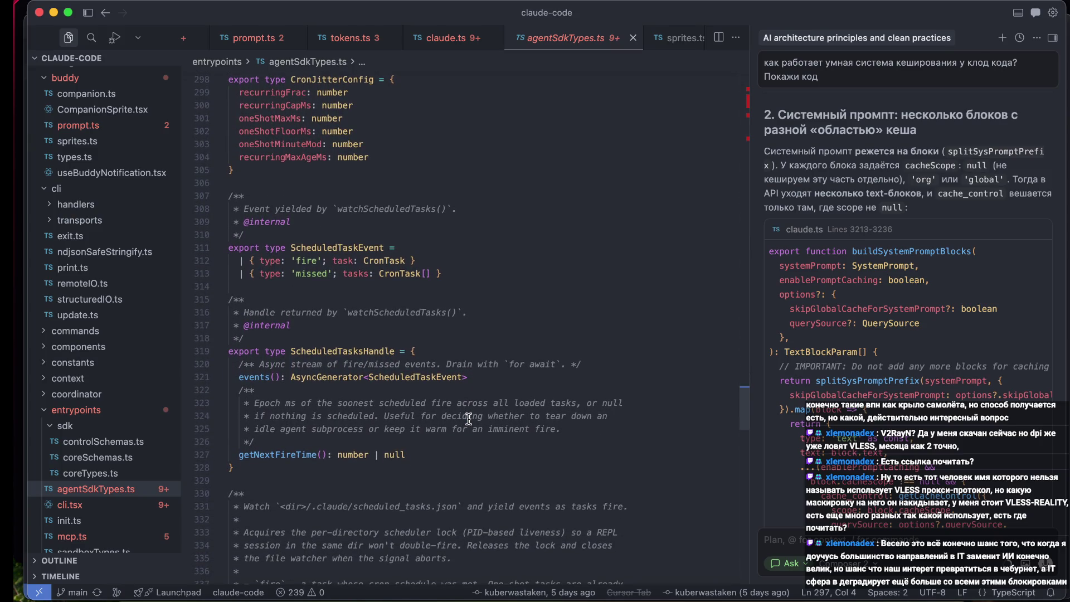
scroll(468, 419, "down", 4)
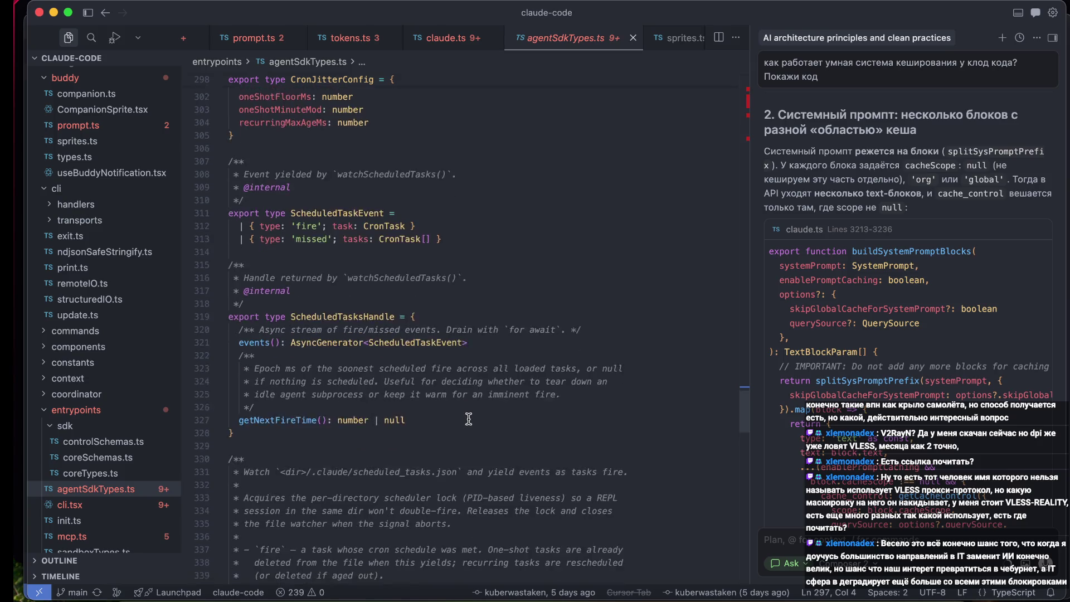
- Read past ScheduledTasksHandle and watchScheduledTasks to ConnectRemoteControlOptions, then switch to the browser
left_click(385, 368)
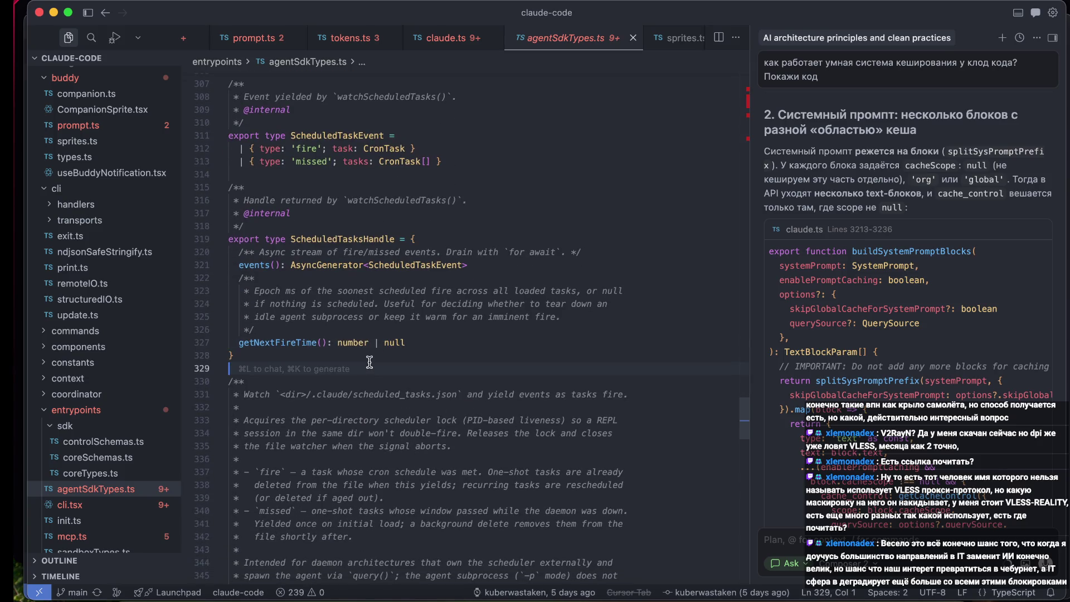
scroll(369, 362, "up", 8)
scroll(369, 362, "up", 10)
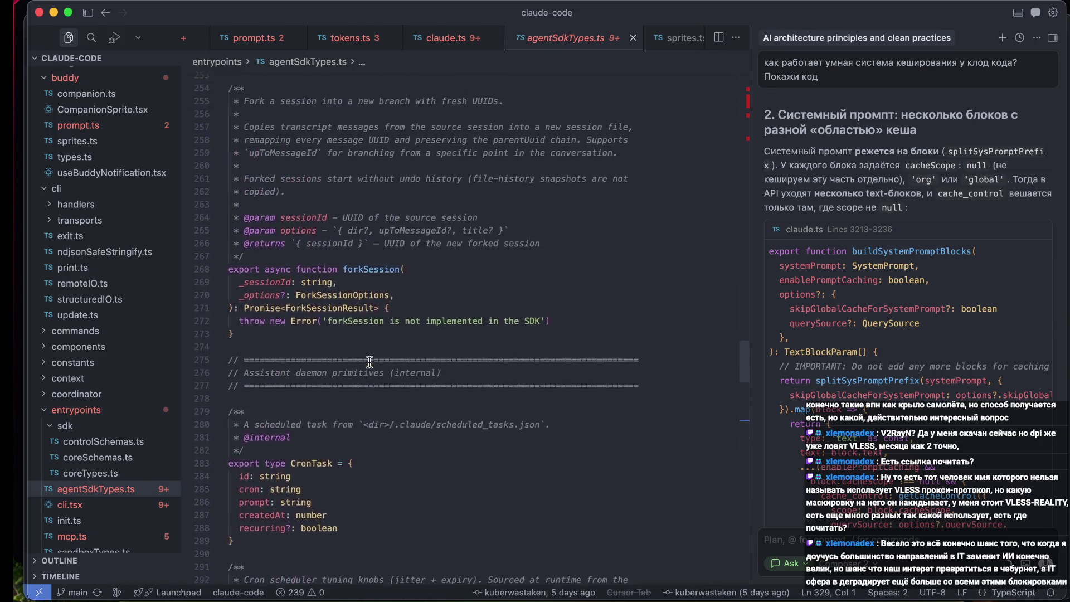
scroll(370, 362, "down", 9)
scroll(369, 362, "down", 12)
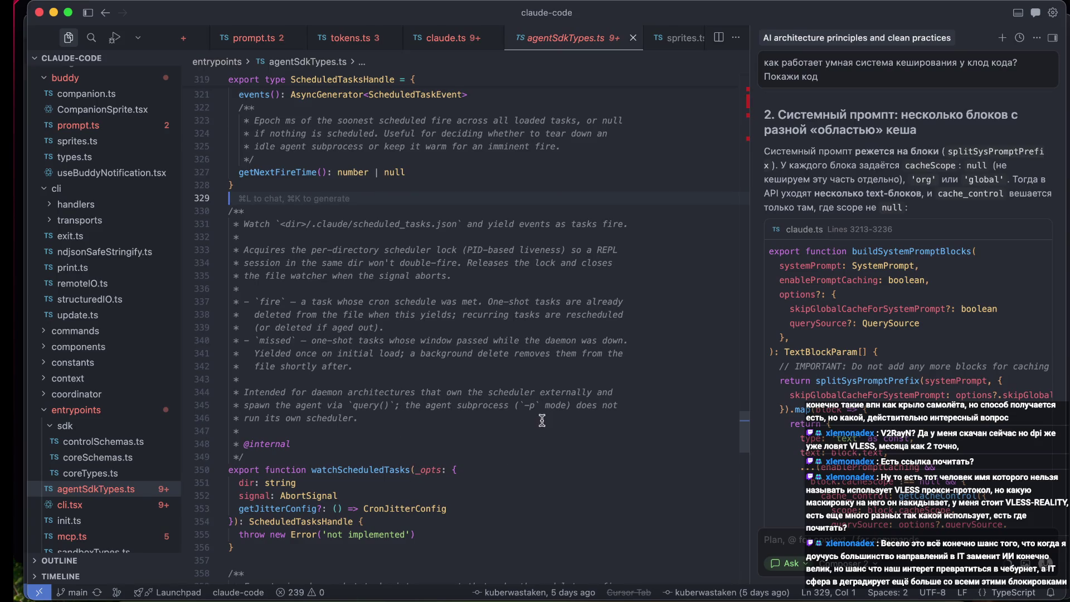
scroll(542, 420, "down", 3)
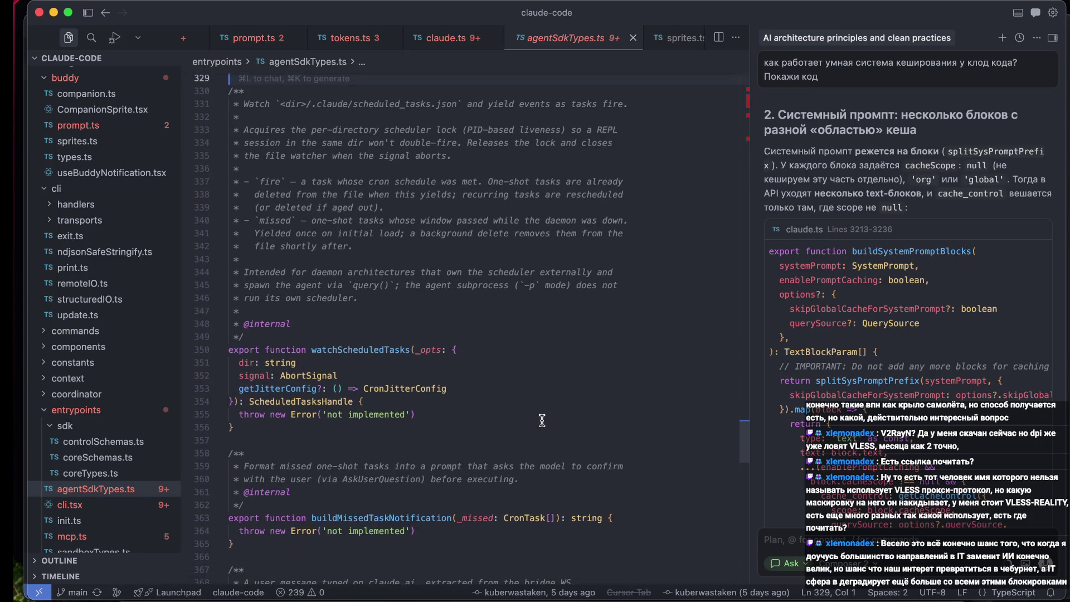
scroll(507, 435, "down", 1)
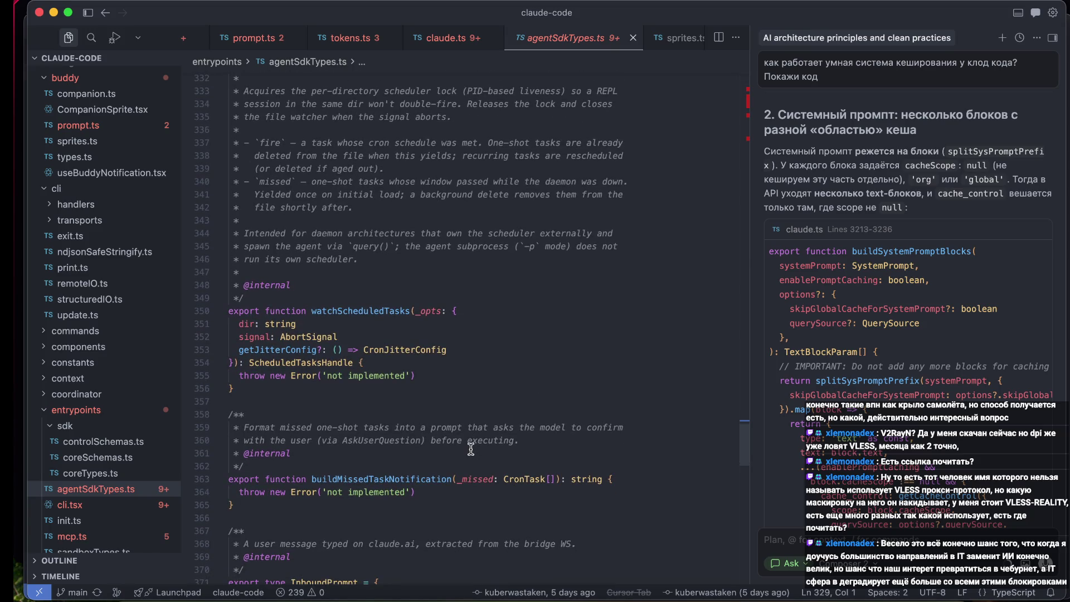
scroll(471, 449, "down", 8)
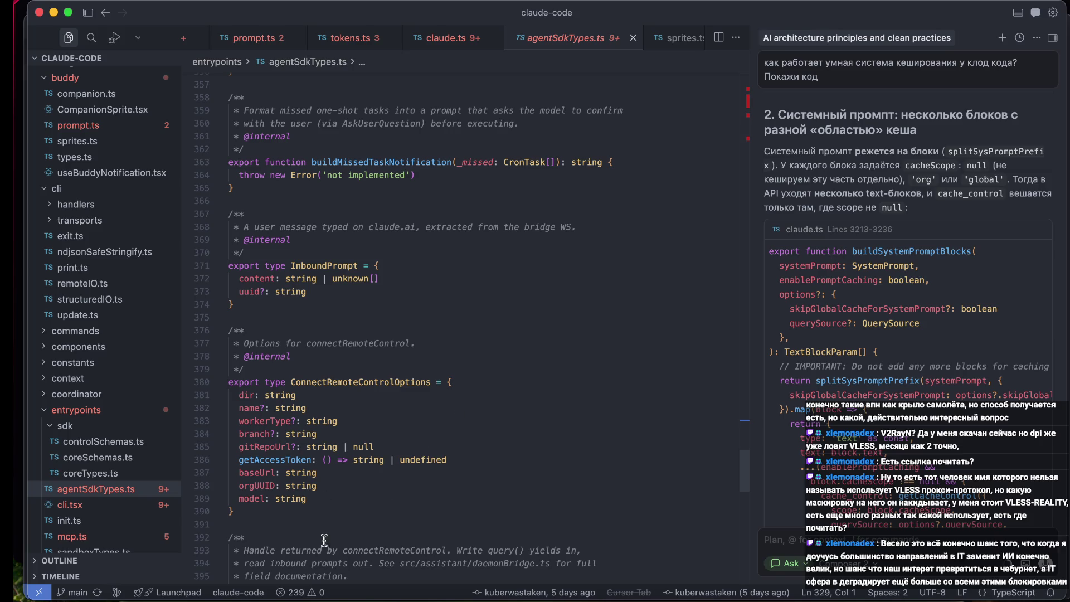
key("super+Tab")
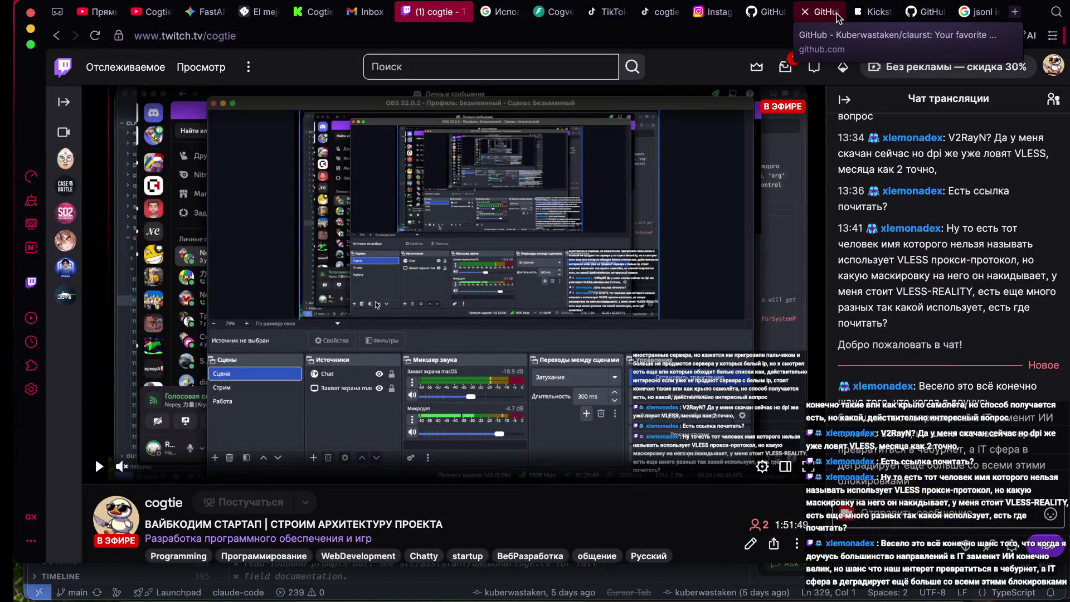
- Skim the claurst repository, select the claw-code page address, then return to claurst
left_click(822, 19)
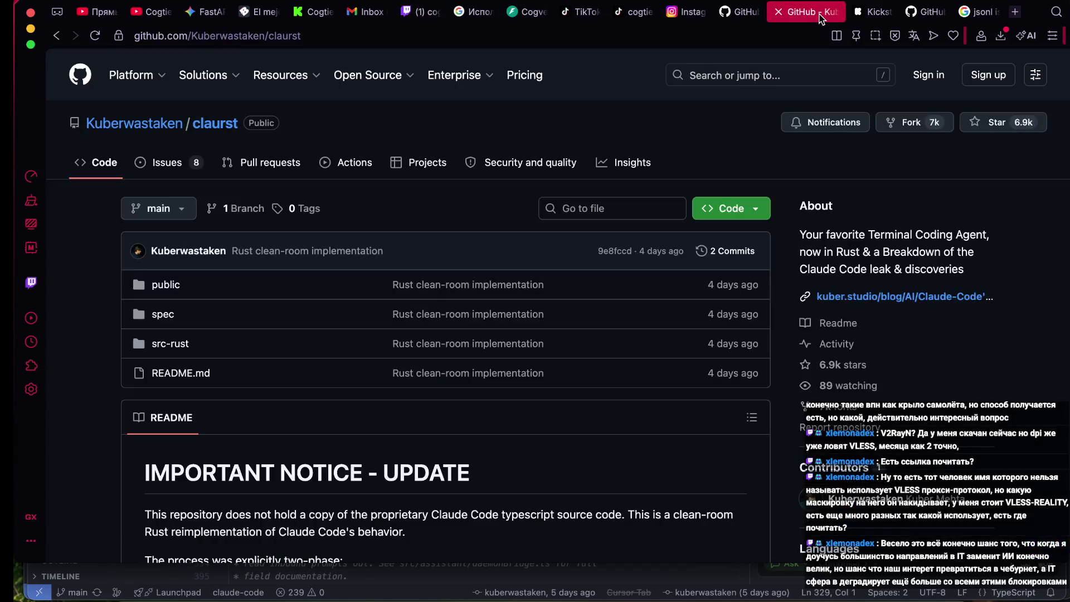
scroll(647, 193, "down", 2)
scroll(647, 193, "up", 2)
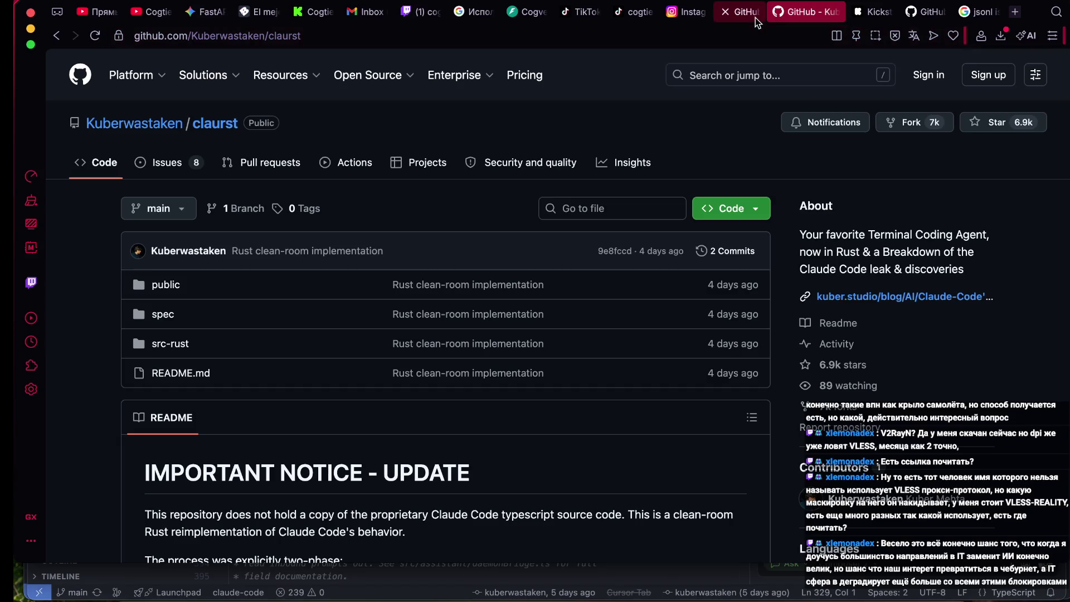
left_click(739, 11)
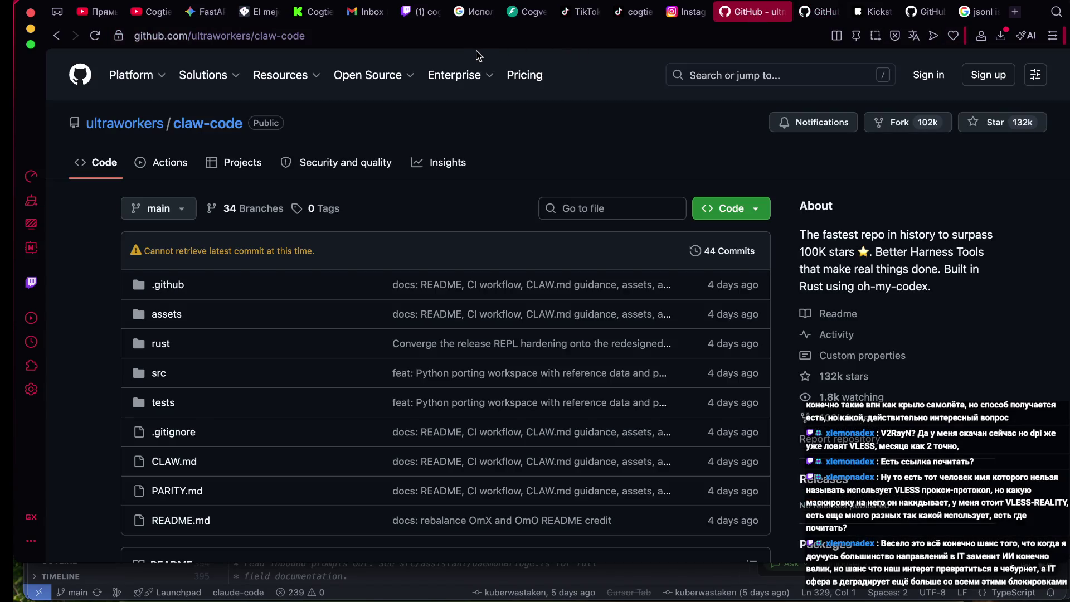
left_click(437, 40)
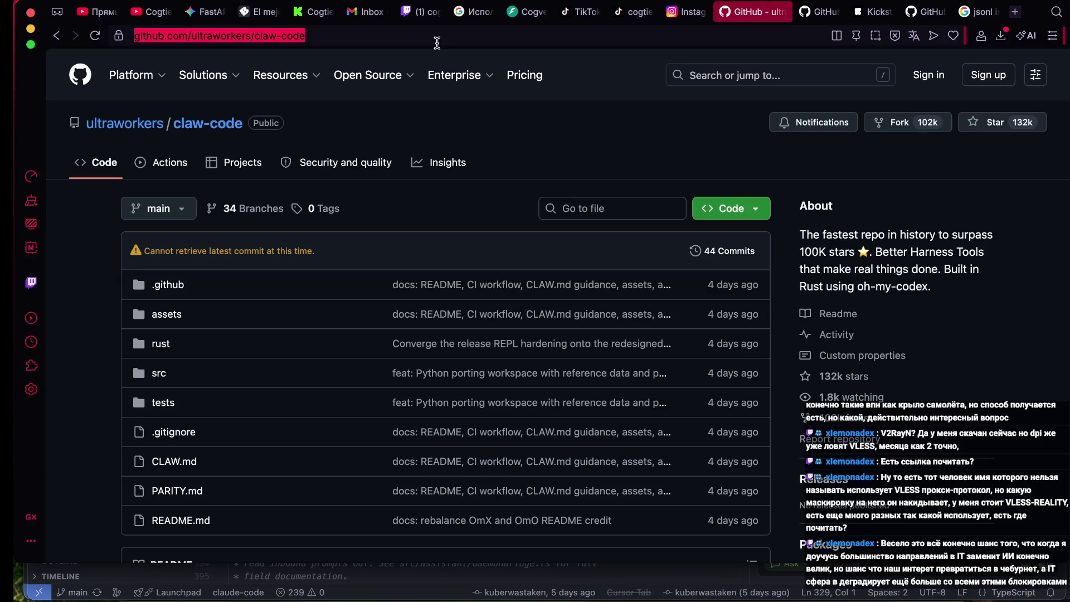
left_click(826, 22)
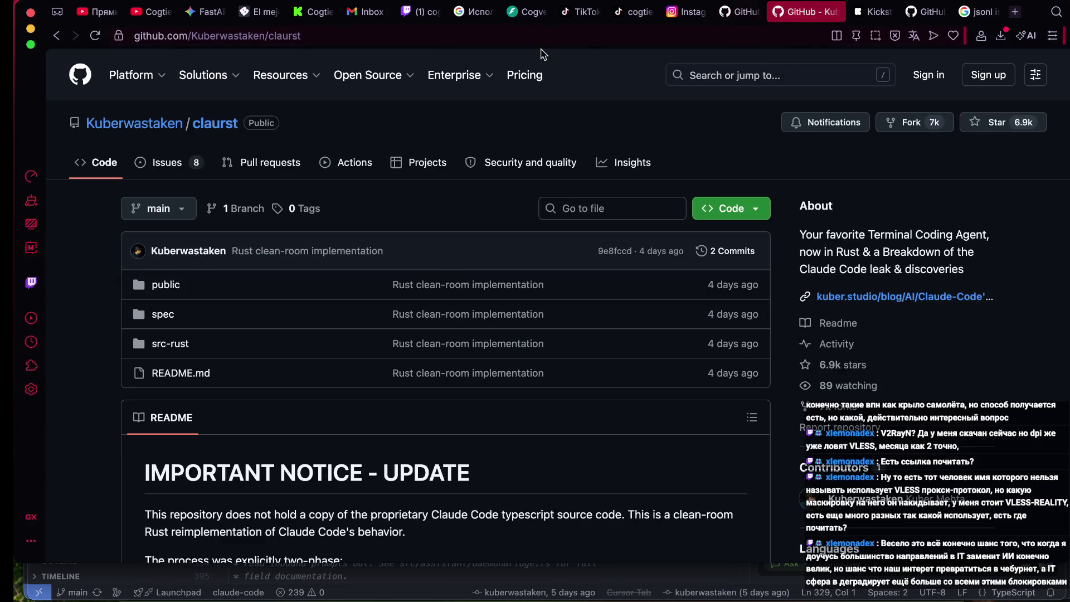
- Close the gomlx repository tab and skim the claw-code repository page
left_click(923, 12)
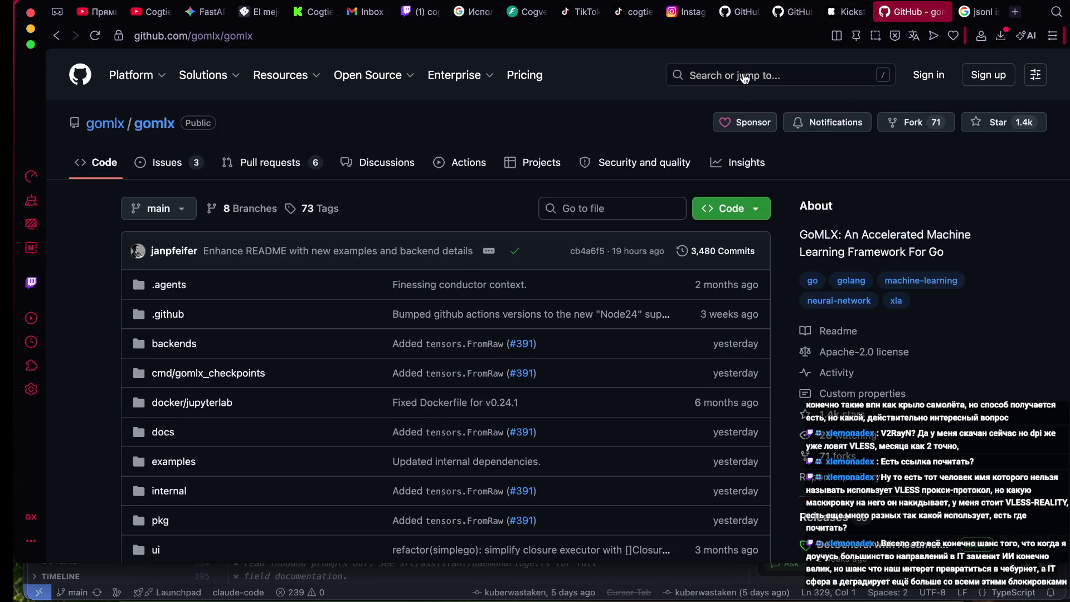
key("ctrl+w")
left_click(750, 12)
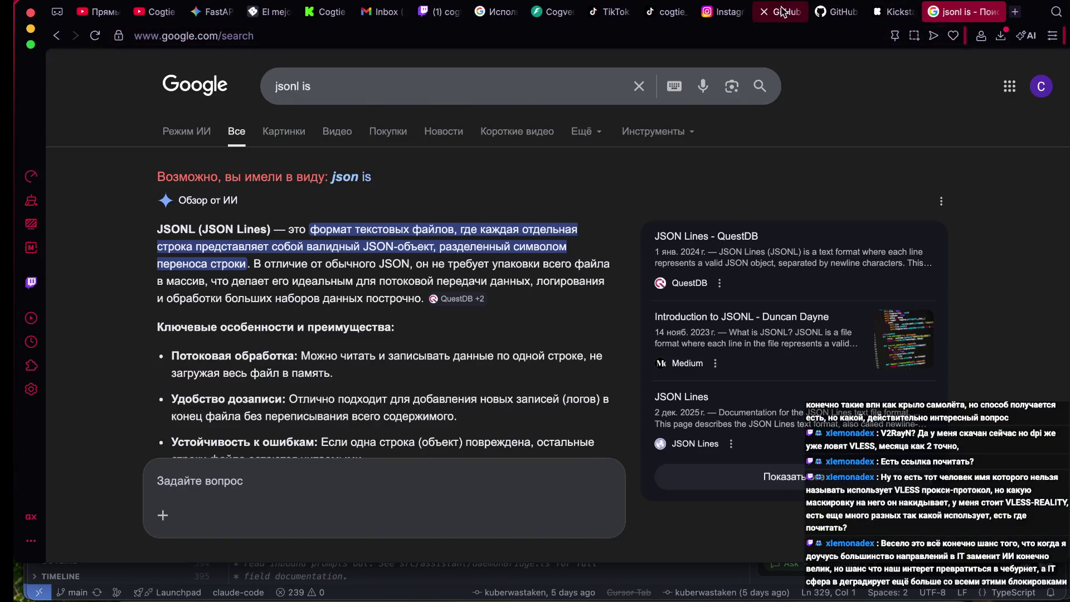
scroll(569, 162, "down", 8)
scroll(513, 220, "up", 8)
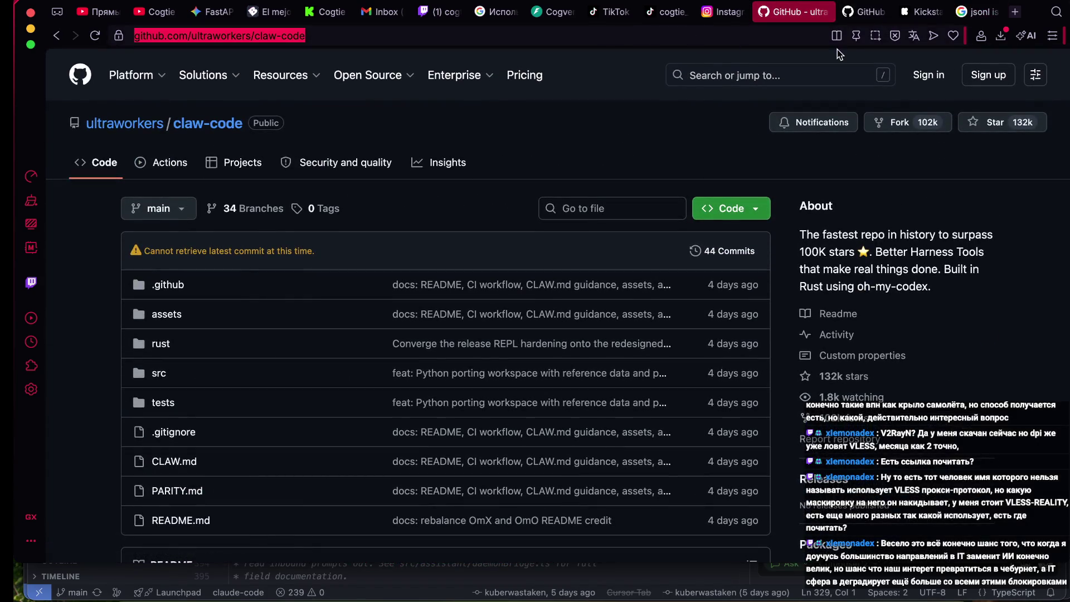
- Read the claurst README down to its Claude Code source-leak breakdown section
left_click(868, 19)
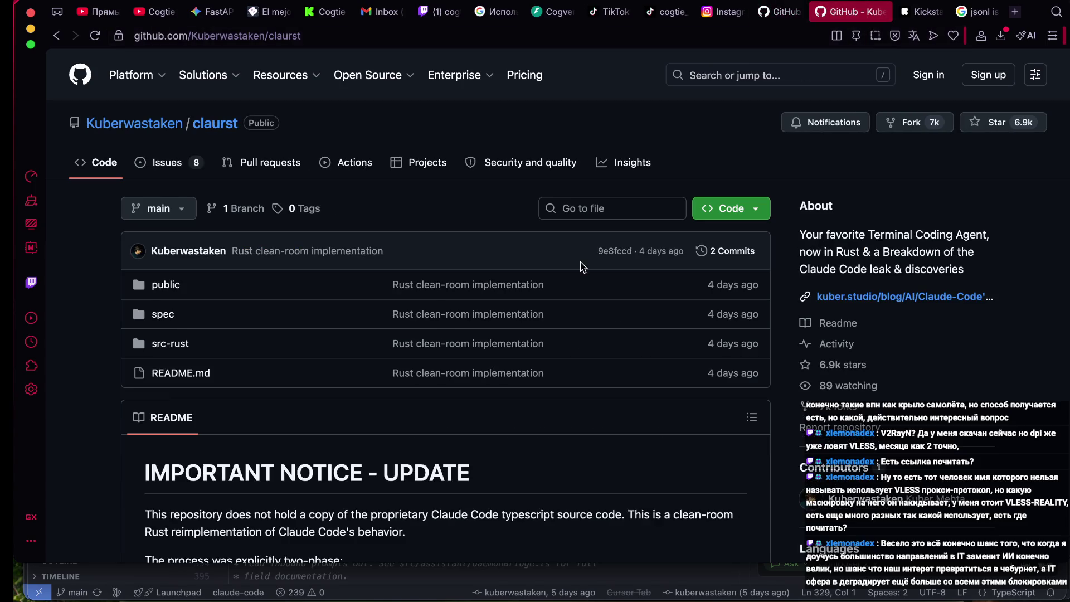
scroll(580, 265, "down", 3)
scroll(581, 265, "down", 3)
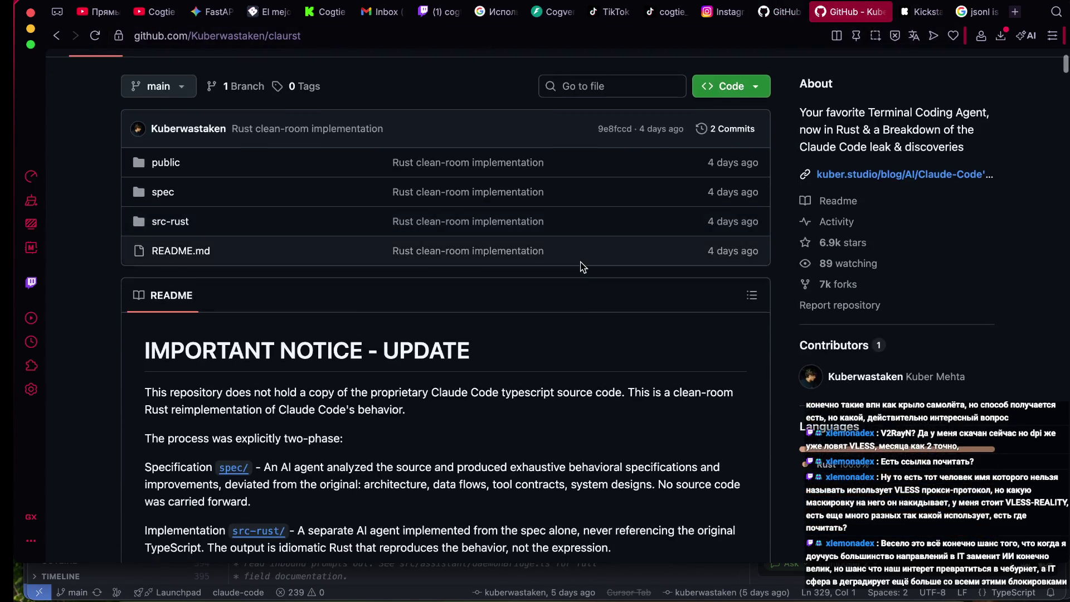
scroll(581, 267, "down", 4)
scroll(585, 257, "up", 10)
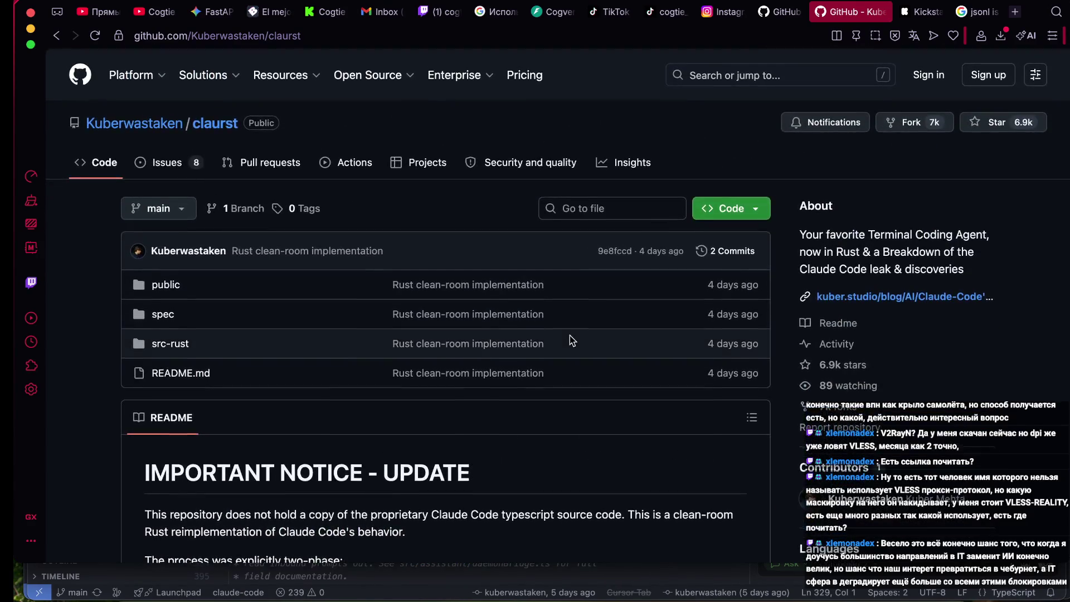
scroll(569, 335, "down", 15)
scroll(570, 335, "up", 15)
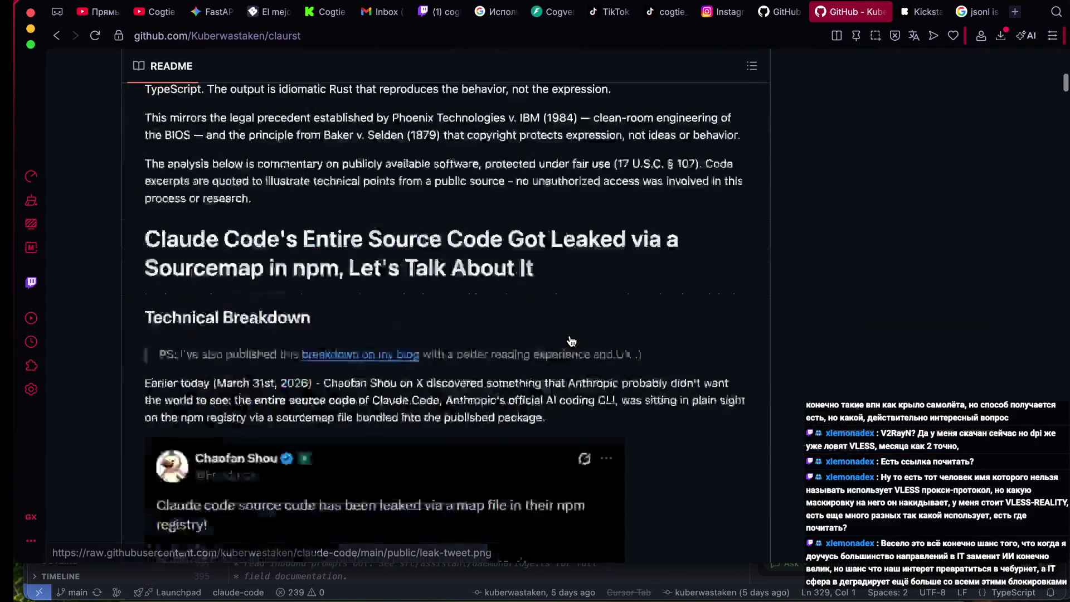
left_click(167, 285)
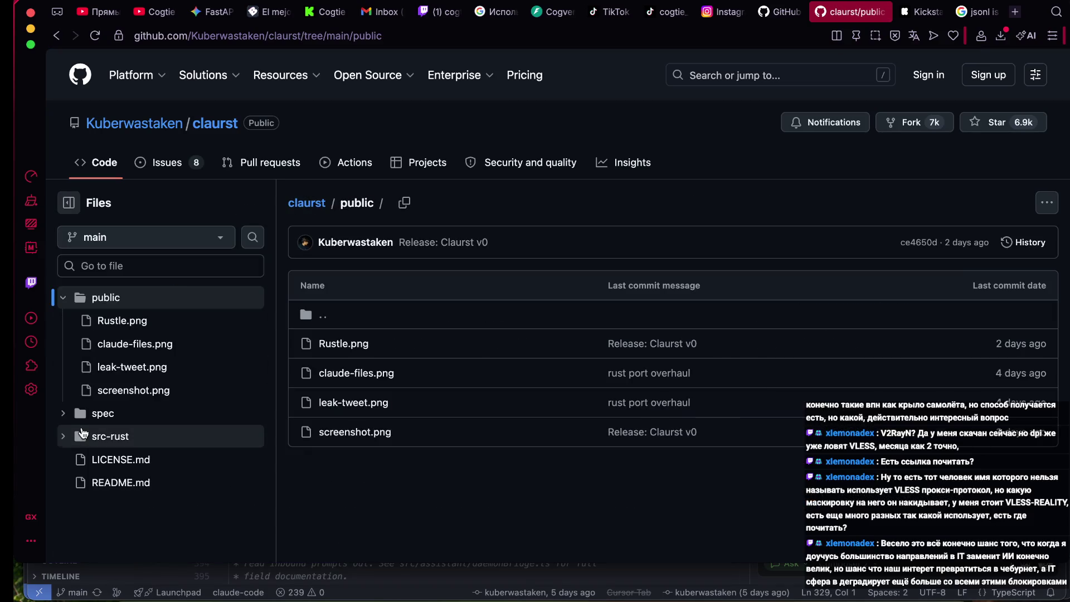
left_click(57, 36)
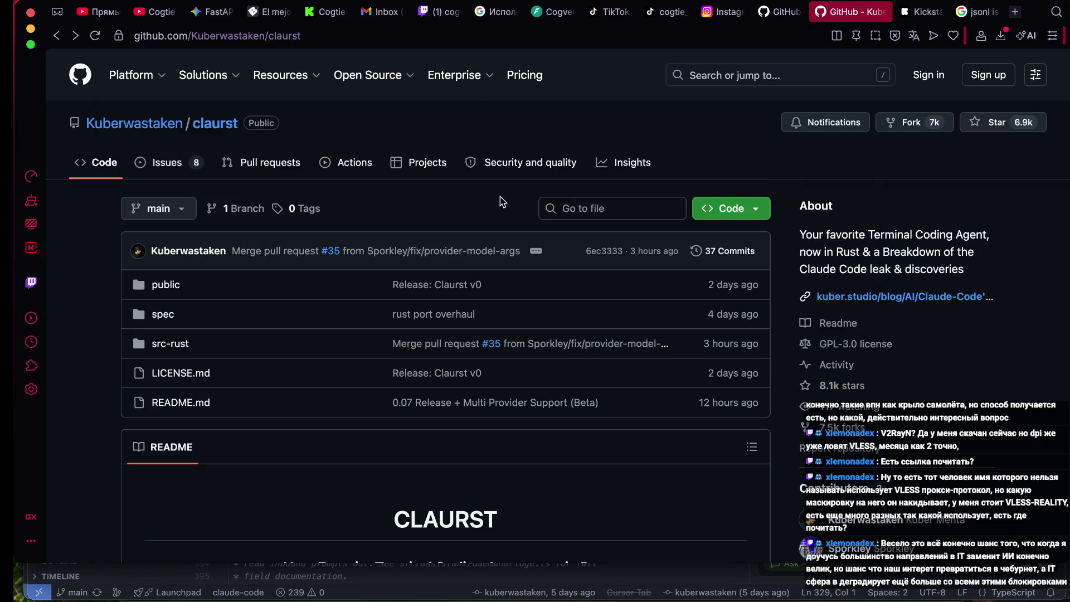
left_click(455, 16)
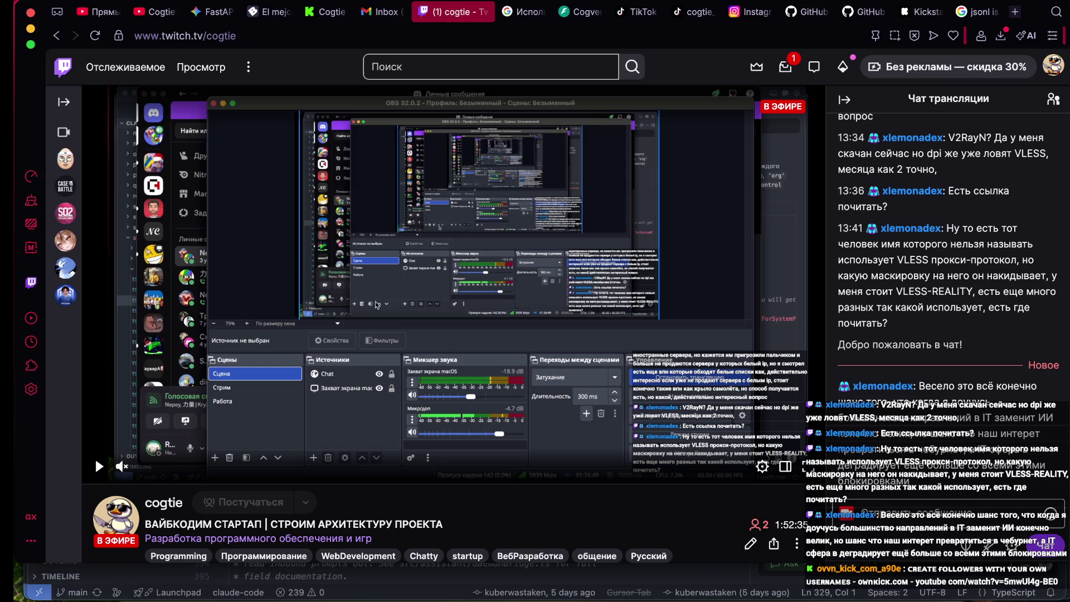
left_click(873, 17)
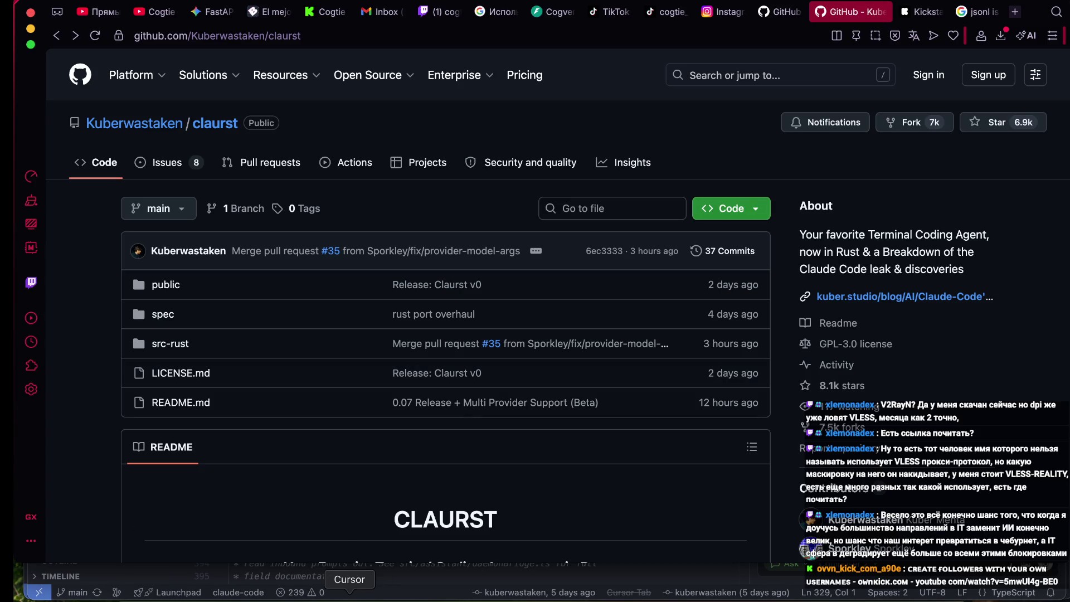
left_click(349, 597)
- Open entrypoints/init.ts, scroll through its init startup routine, then return to the browser
scroll(529, 260, "up", 20)
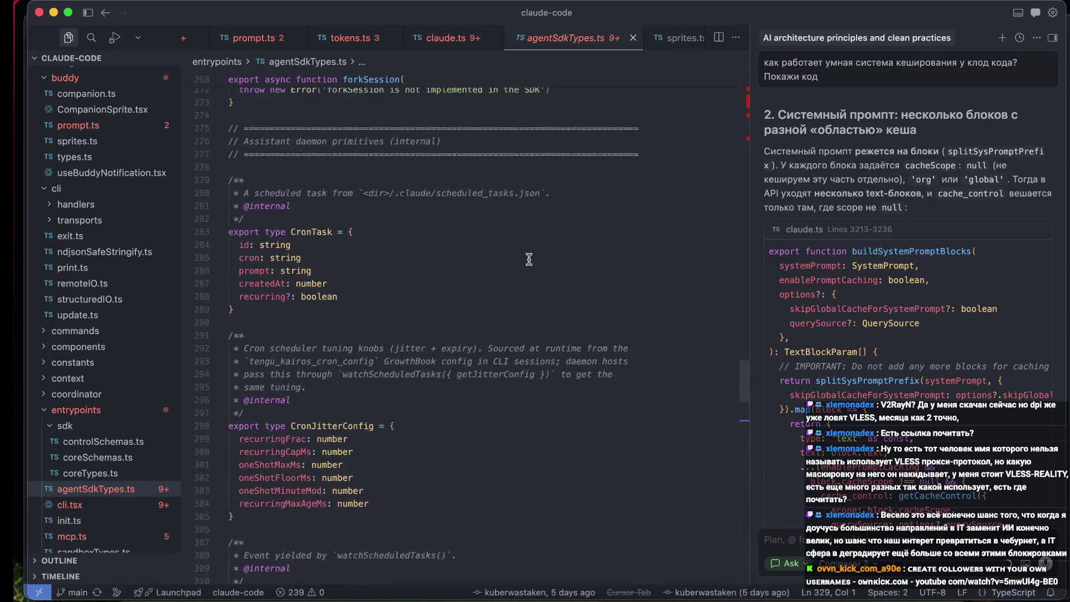
scroll(529, 259, "up", 2)
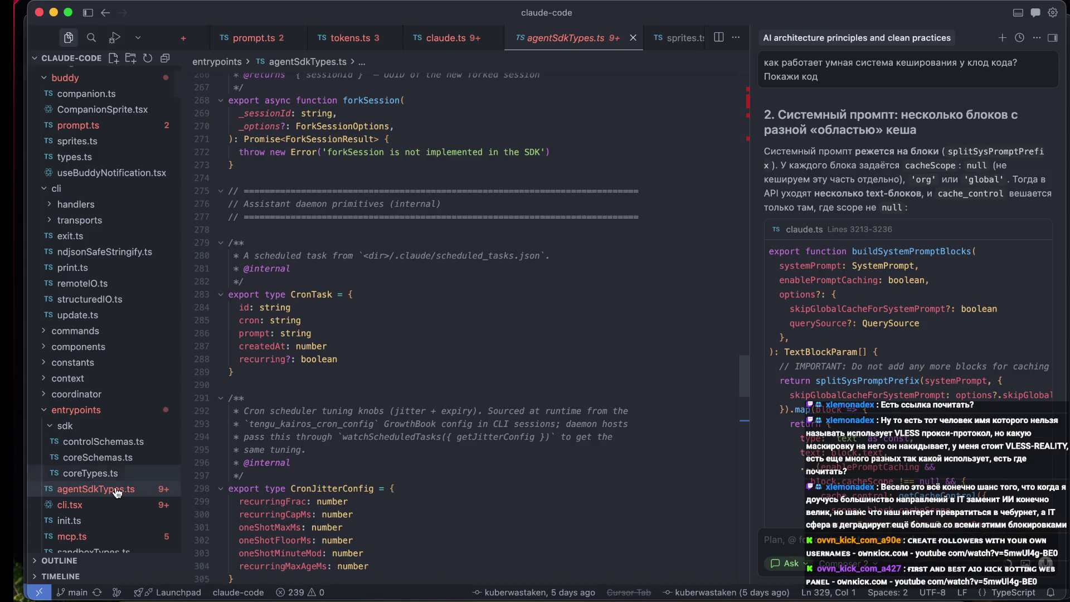
scroll(117, 488, "down", 3)
left_click(112, 452)
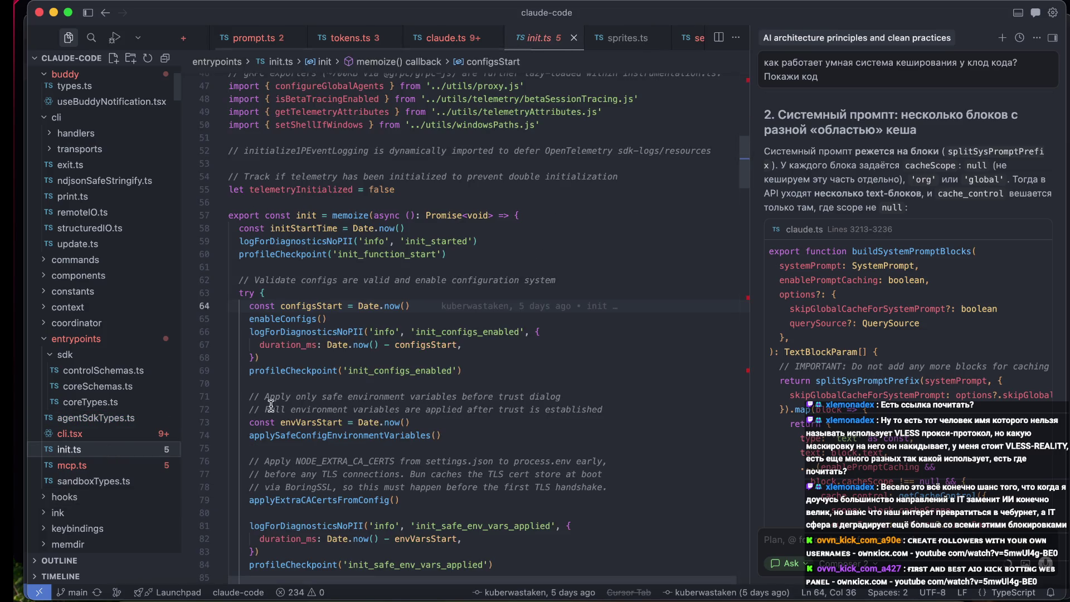
scroll(277, 406, "down", 2)
scroll(277, 406, "down", 8)
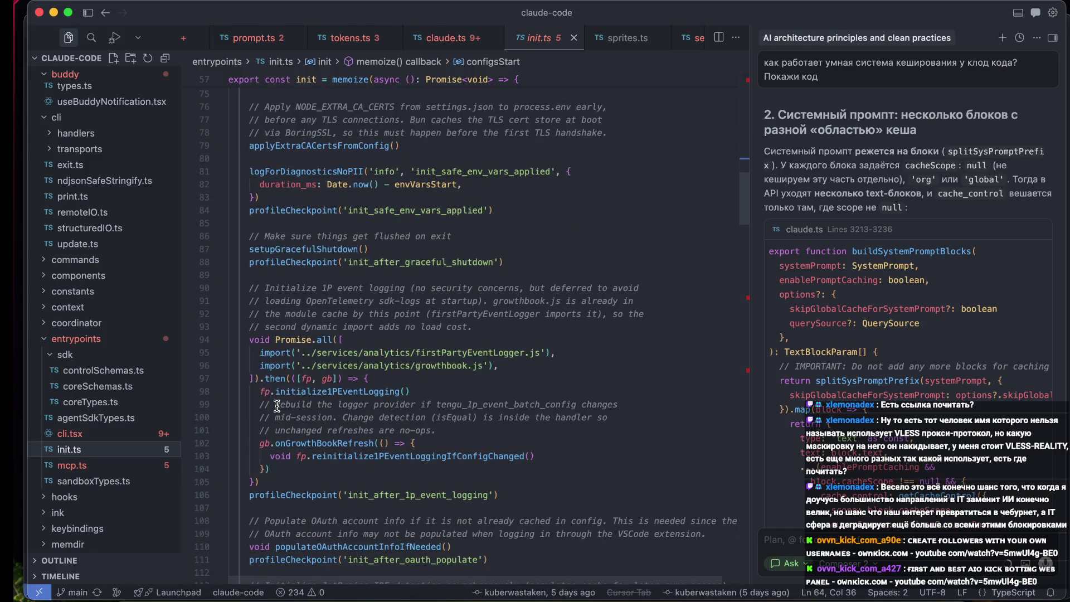
scroll(277, 406, "down", 1)
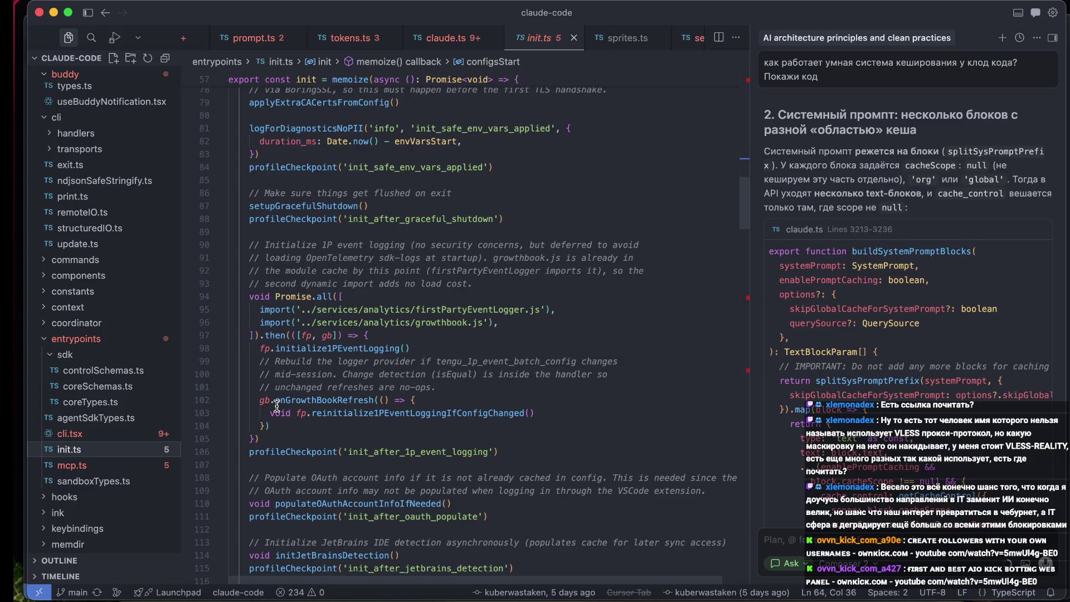
left_click(304, 590)
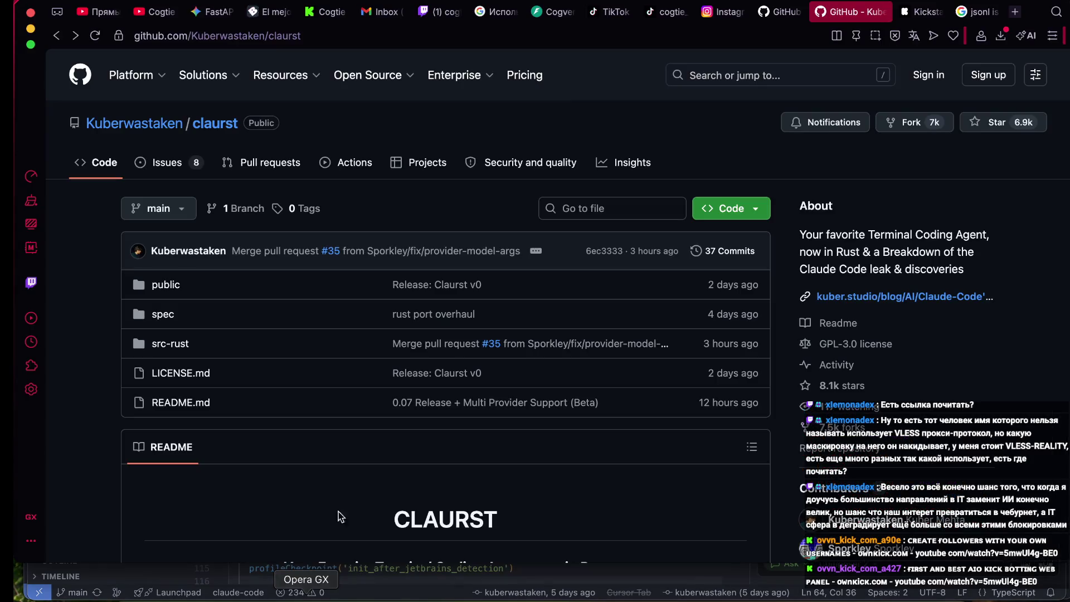
- Delete the follower-bot spam message from the Kick chat, then view the channel's Twitch stream
left_click(329, 11)
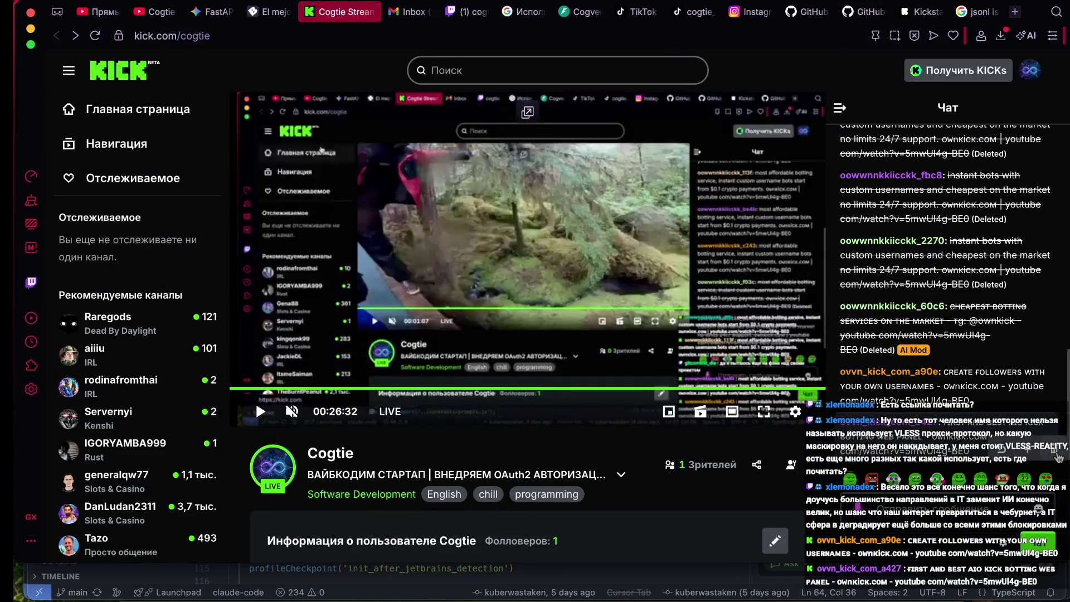
left_click(1052, 350)
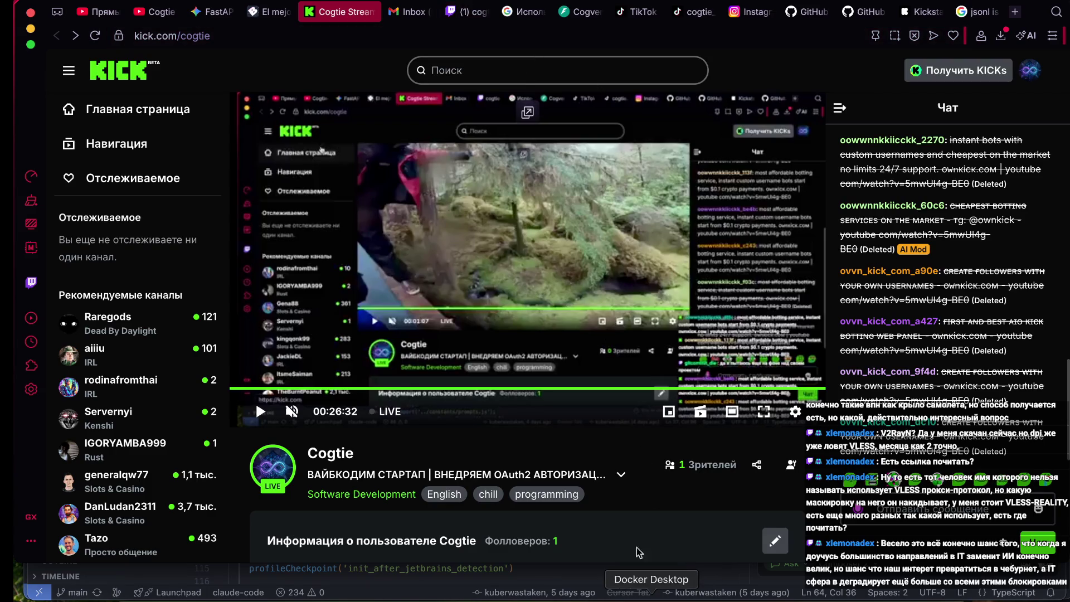
left_click(473, 13)
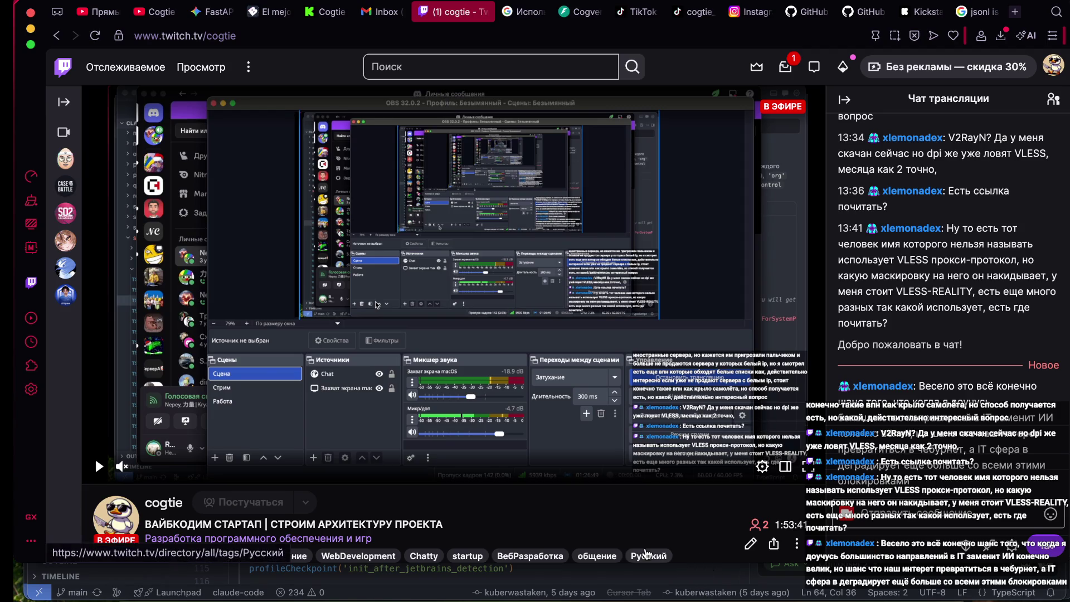
- Bring OBS forward and set the Мик/доп Audio Mixer slider to -7.0 dB
left_click(695, 593)
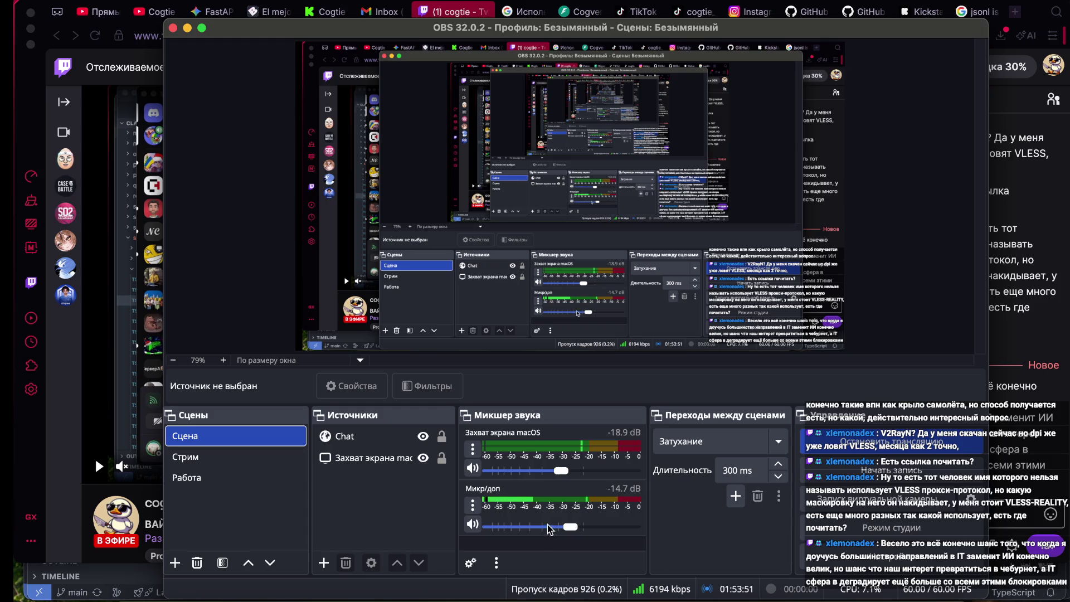
left_click_drag(570, 526, 595, 527)
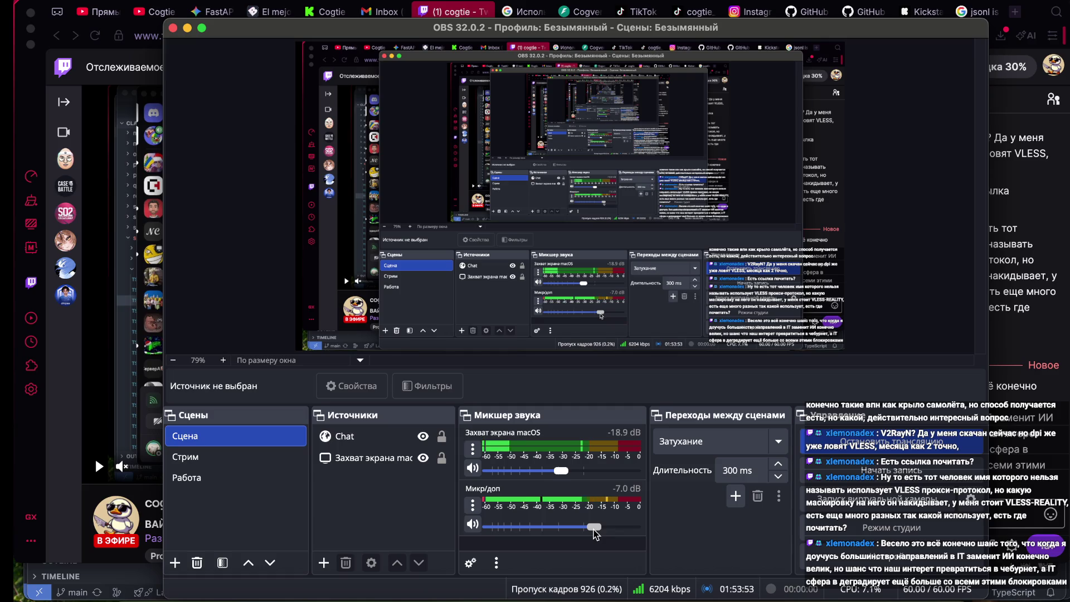